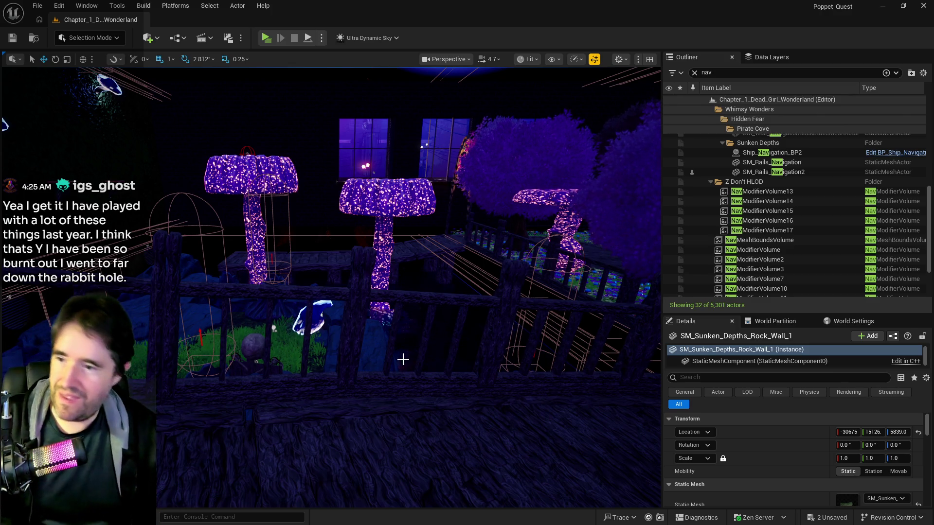
Fly over the glowing mushrooms and bridge, then focus the view on the Sunken Depths rock wall.
mouse_move(273, 328)
left_mouse_down()
mouse_move(312, 316)
mouse_move(282, 307)
mouse_move(306, 348)
left_mouse_up()
left_click_drag(476, 354, 475, 354)
key("f")
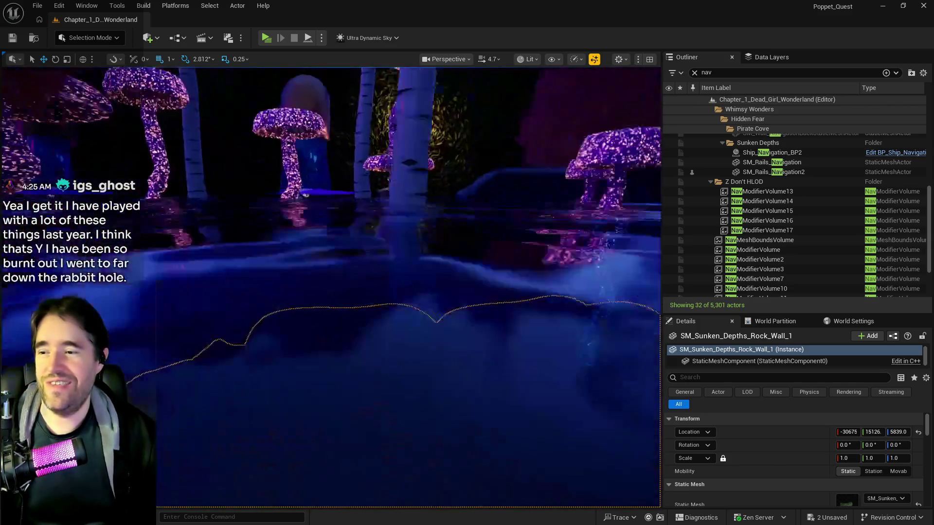
Move in close to the rock wall and purple tentacle coral by the bone-covered ship deck.
left_click_drag(331, 287, 350, 292)
left_click_drag(477, 358, 477, 358)
left_click_drag(188, 399, 189, 398)
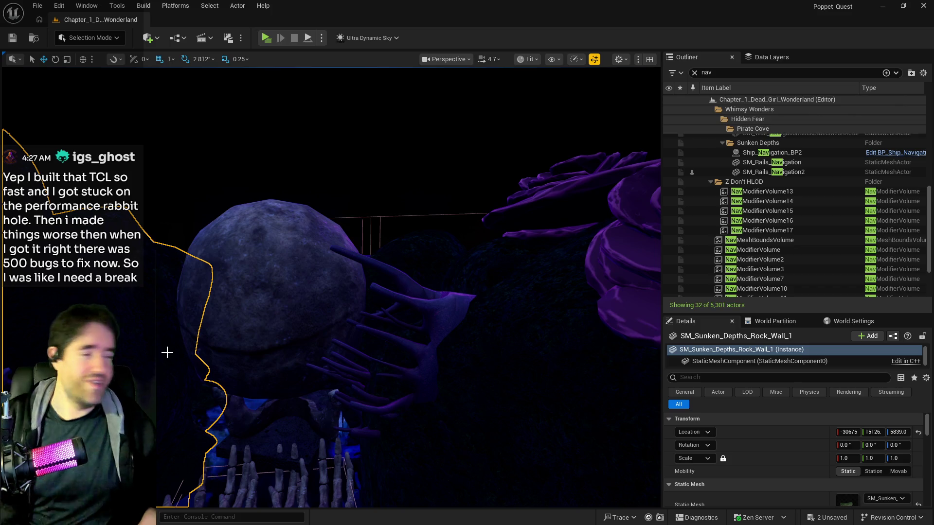
Fly to the lit log raft deck beside the rock wall and look across the scene.
mouse_move(349, 294)
left_mouse_down()
mouse_move(219, 297)
mouse_move(198, 282)
mouse_move(221, 300)
mouse_move(343, 291)
left_mouse_up()
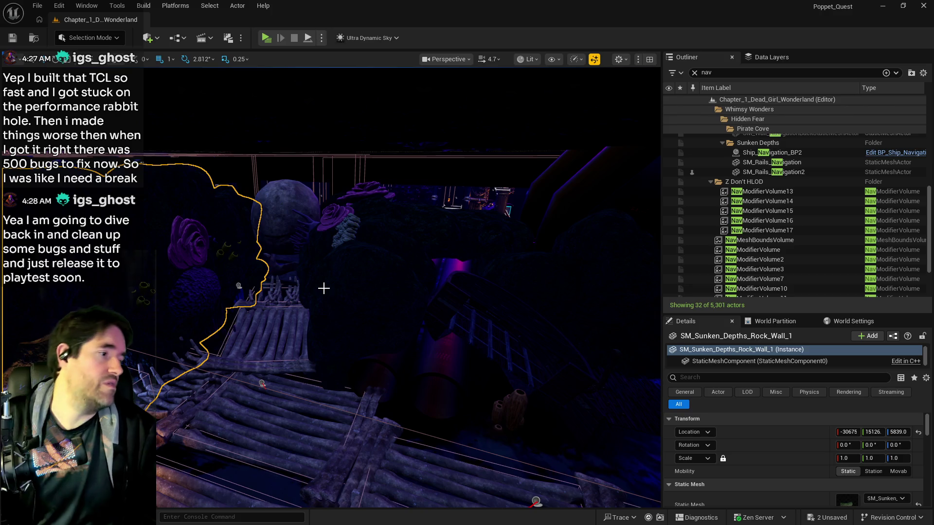
left_click_drag(202, 248, 594, 146)
Fly past the room, tree and mushroom, ending above the raft logs below the rock wall.
mouse_move(486, 471)
left_mouse_down()
mouse_move(326, 316)
mouse_move(403, 82)
mouse_move(433, 112)
mouse_move(425, 346)
left_mouse_up()
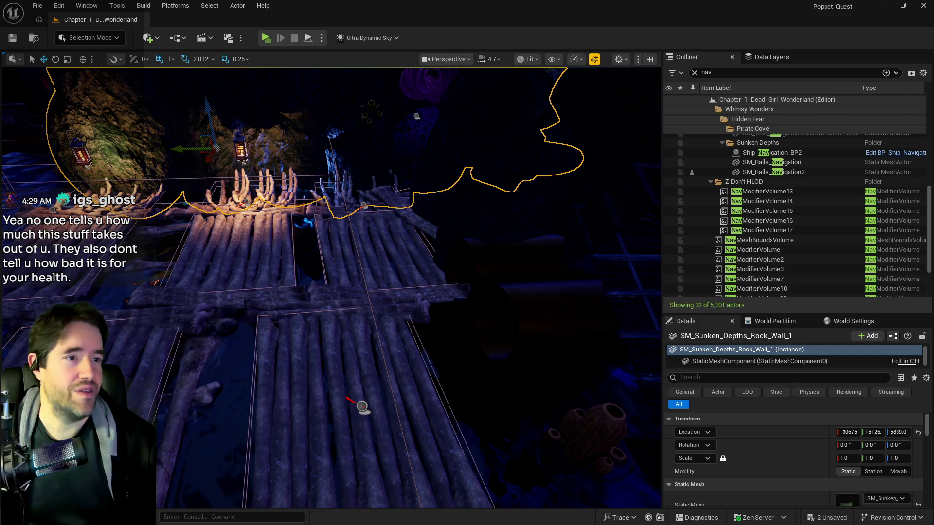
View the log raft from a new angle and close in on the logs, rock and rib bones.
left_click_drag(330, 287, 292, 283)
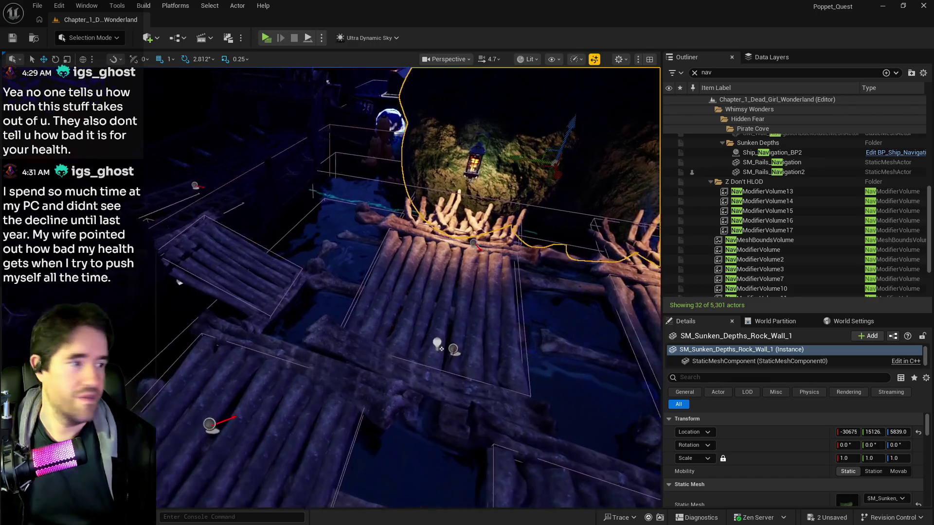
left_click_drag(313, 193, 286, 246)
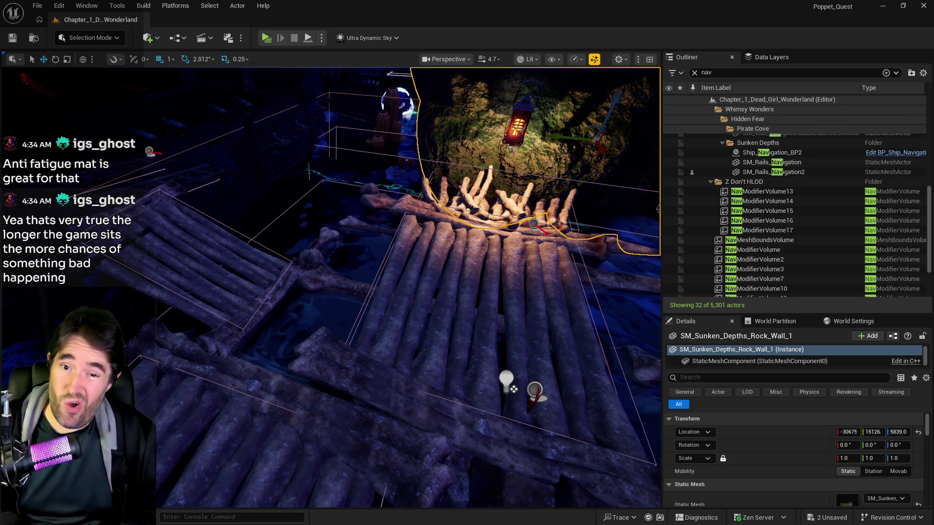
scroll(410, 309, "down", 10)
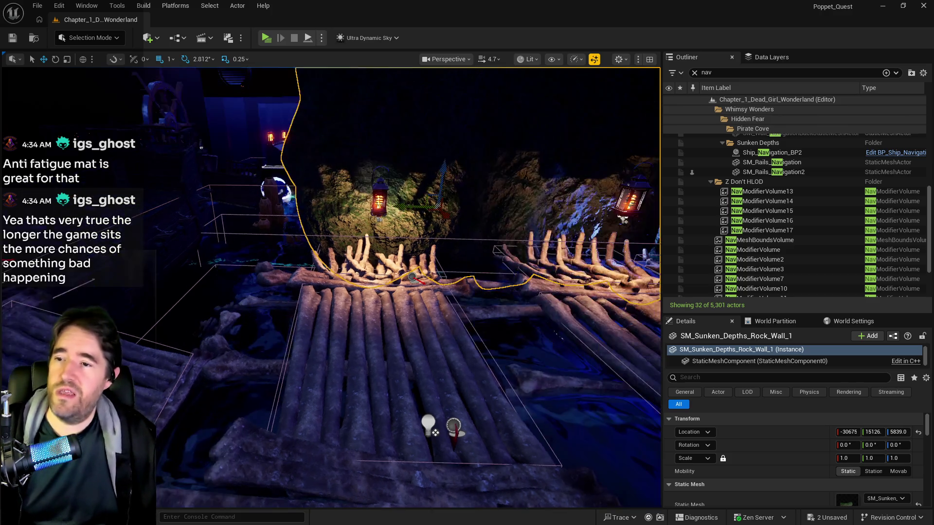
Wheel-fly from the arched bridge to the railed building wall over the cobbled street.
scroll(410, 310, "down", 10)
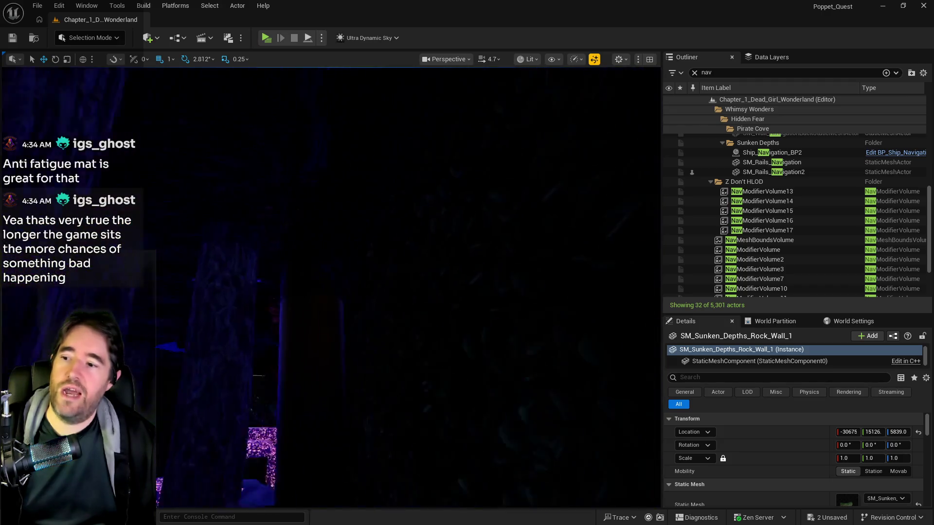
scroll(410, 310, "up", 10)
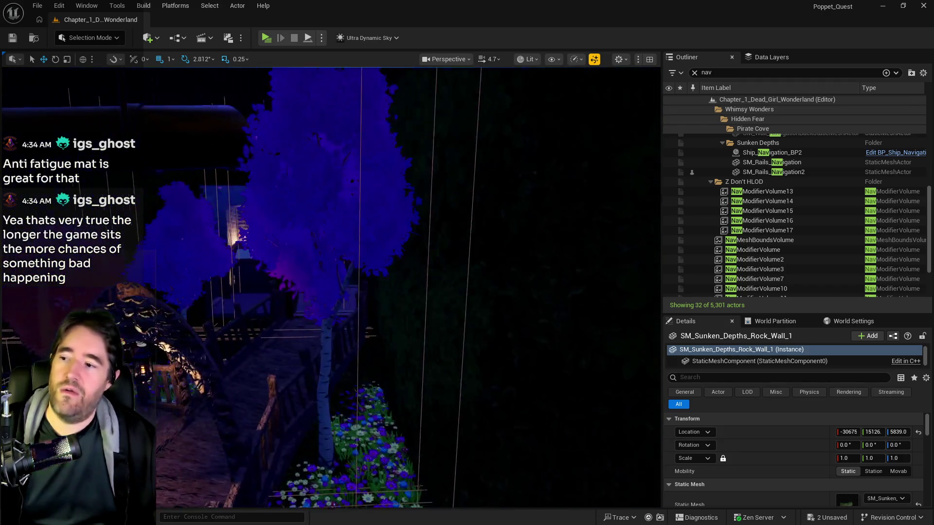
scroll(410, 310, "down", 10)
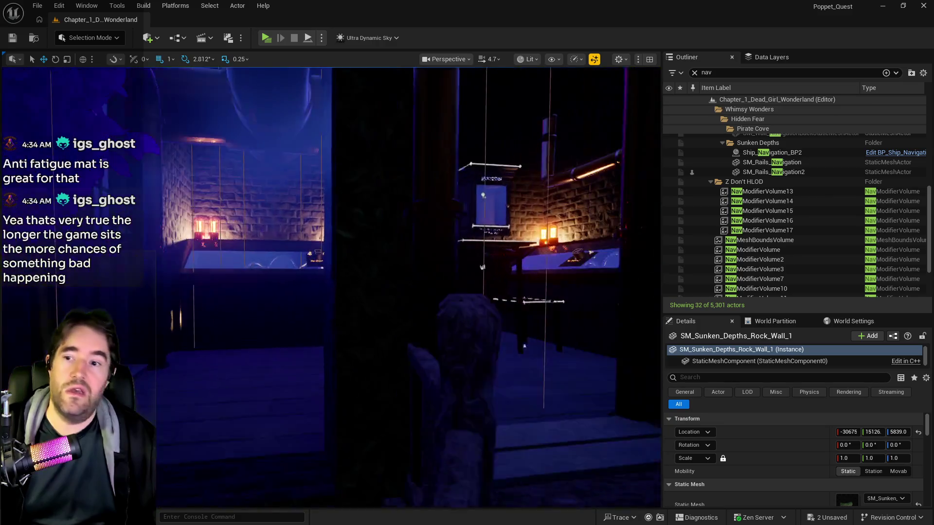
scroll(410, 310, "down", 10)
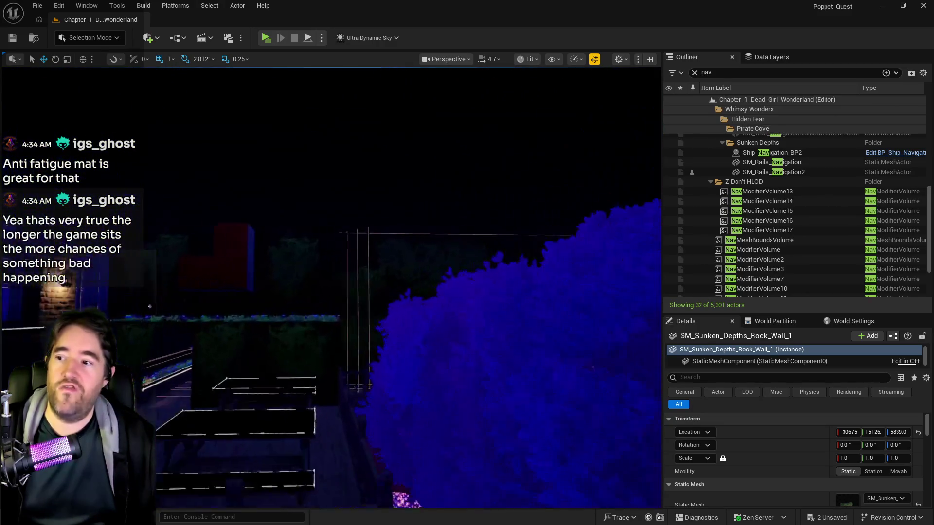
scroll(410, 309, "up", 10)
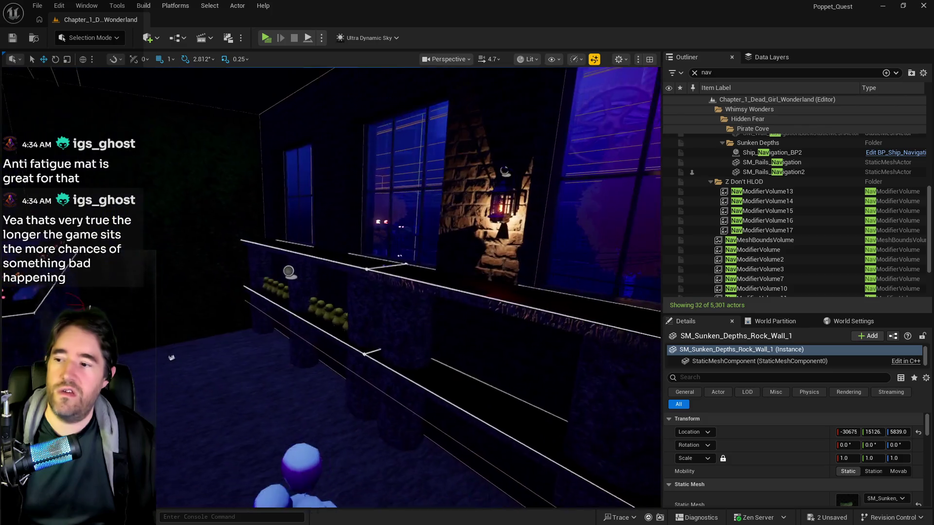
scroll(410, 309, "down", 10)
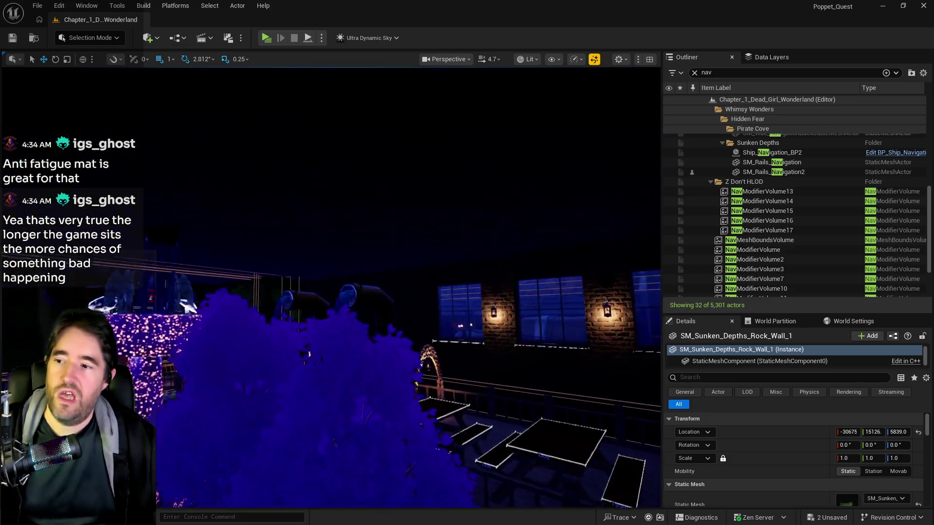
scroll(354, 273, "up", 10)
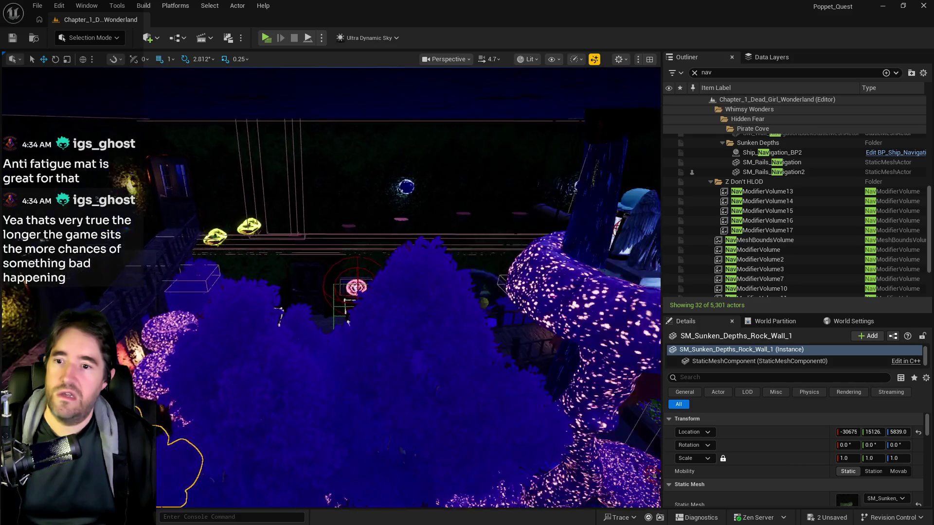
scroll(354, 273, "up", 10)
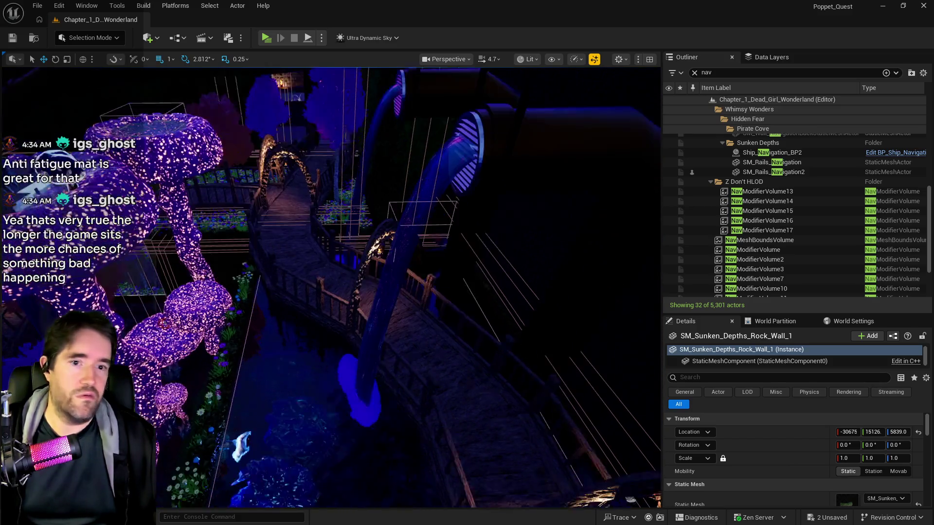
scroll(353, 273, "up", 10)
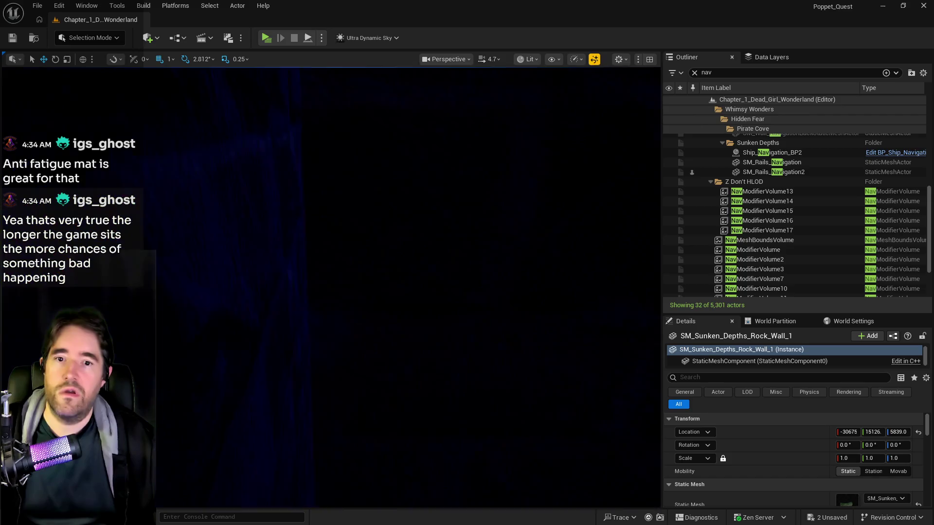
scroll(354, 273, "up", 5)
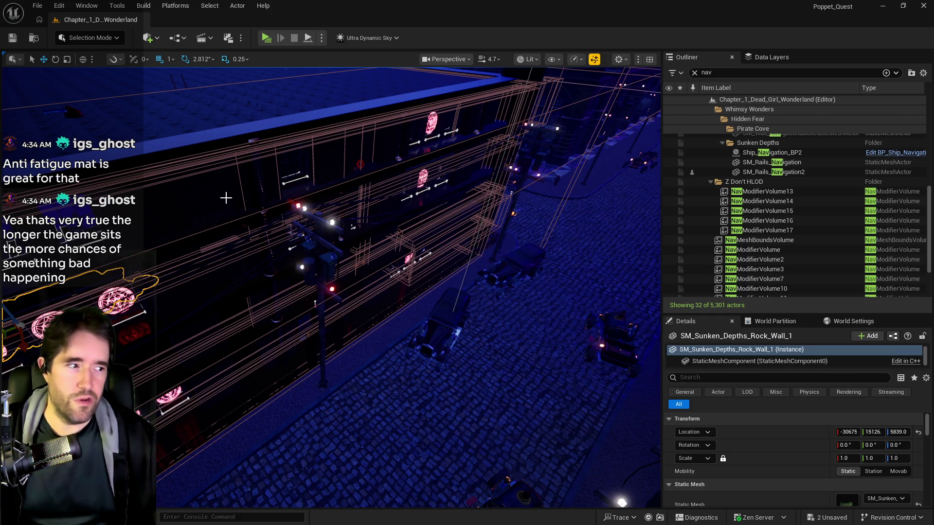
Orbit close around the rock wall on the building facade and frame it for a close-up.
left_click_drag(199, 193, 175, 195)
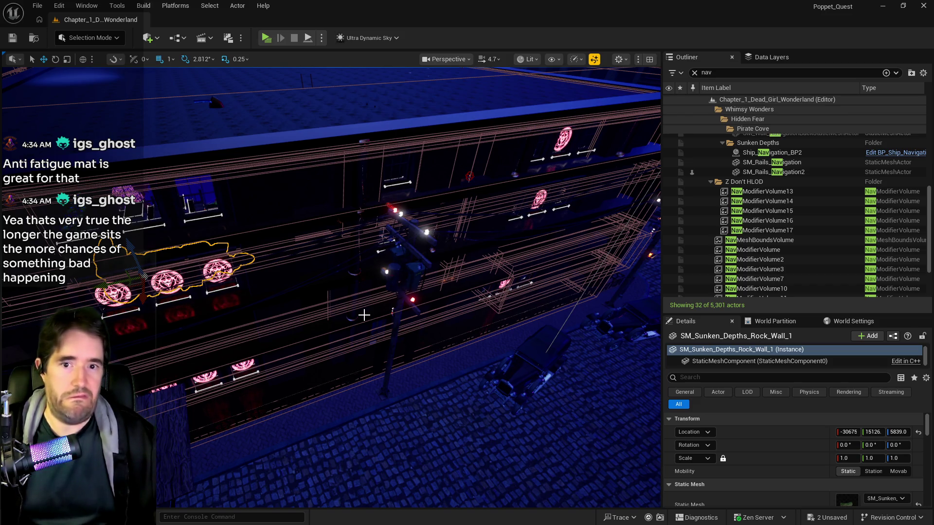
left_click_drag(347, 371, 348, 372)
mouse_move(297, 177)
left_mouse_down()
mouse_move(323, 149)
mouse_move(298, 170)
left_mouse_up()
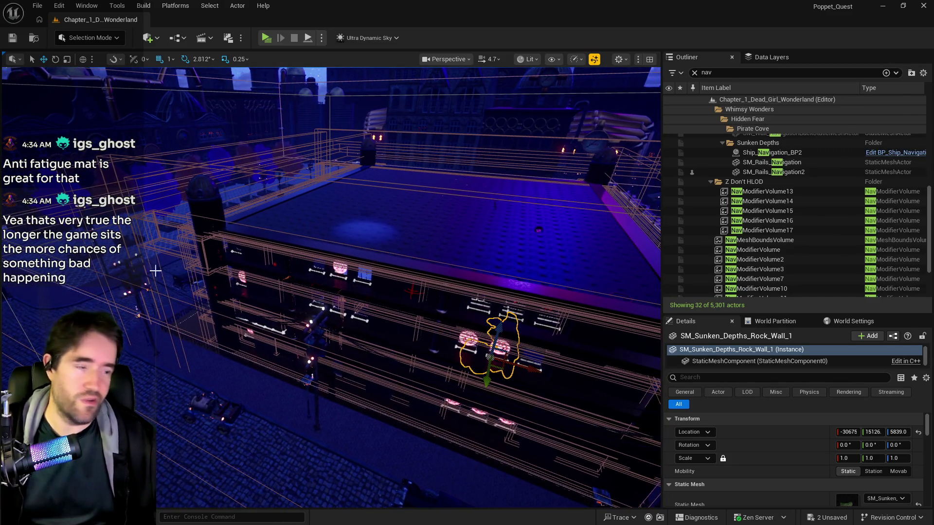
left_click_drag(290, 113, 274, 207)
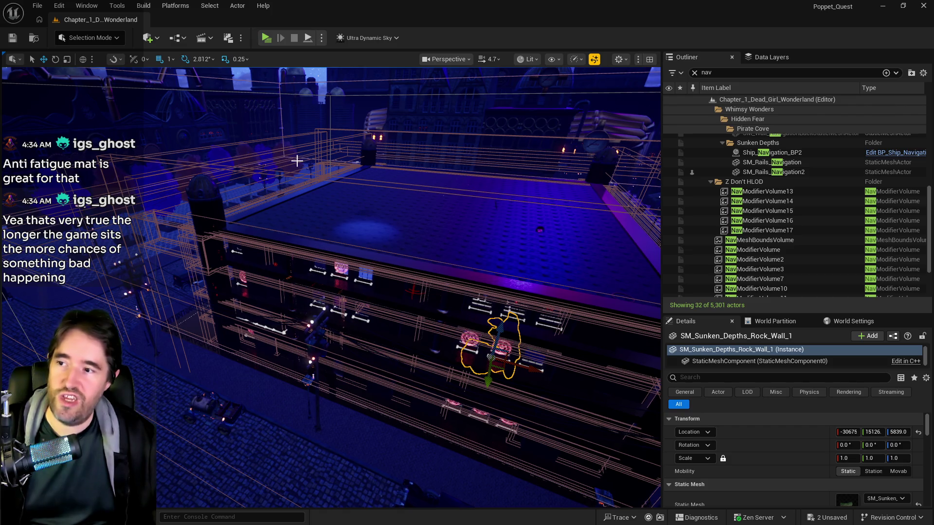
left_click_drag(353, 261, 353, 261)
key("f")
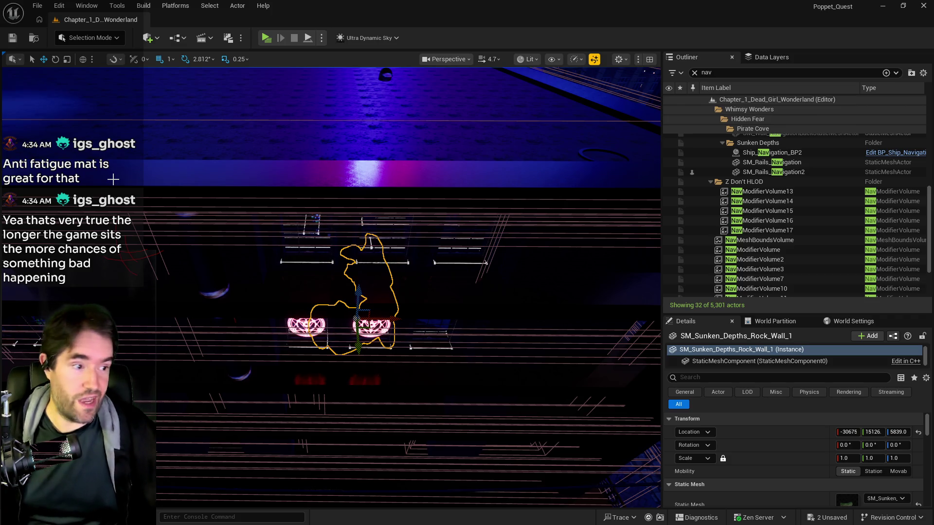
mouse_move(160, 178)
left_mouse_down()
mouse_move(141, 162)
mouse_move(193, 177)
left_mouse_up()
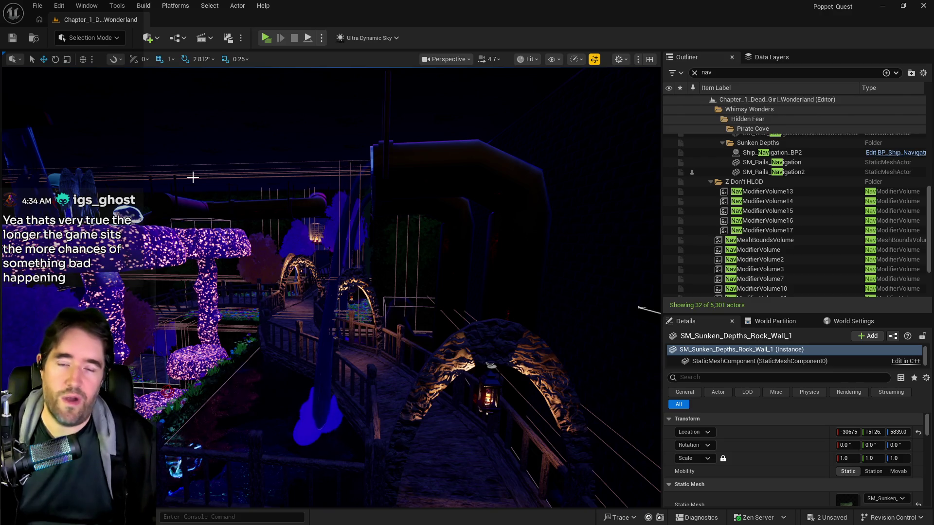
Fly up to the giant glowing purple mushroom platforms with the lantern-topped structure.
mouse_move(328, 267)
left_mouse_down()
mouse_move(307, 250)
mouse_move(327, 267)
left_mouse_up()
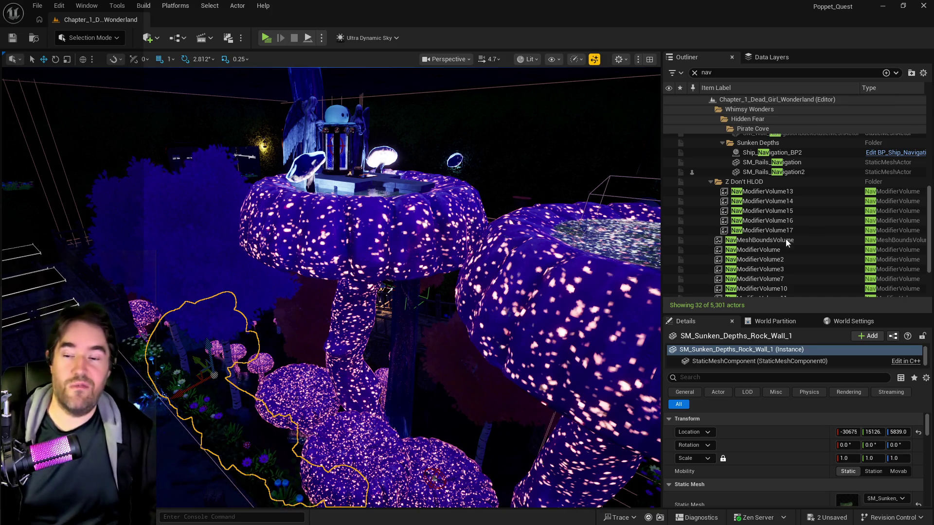
Fly forward past the trees, lantern post and bridge toward the glowing magic circle.
key("d")
key("w")
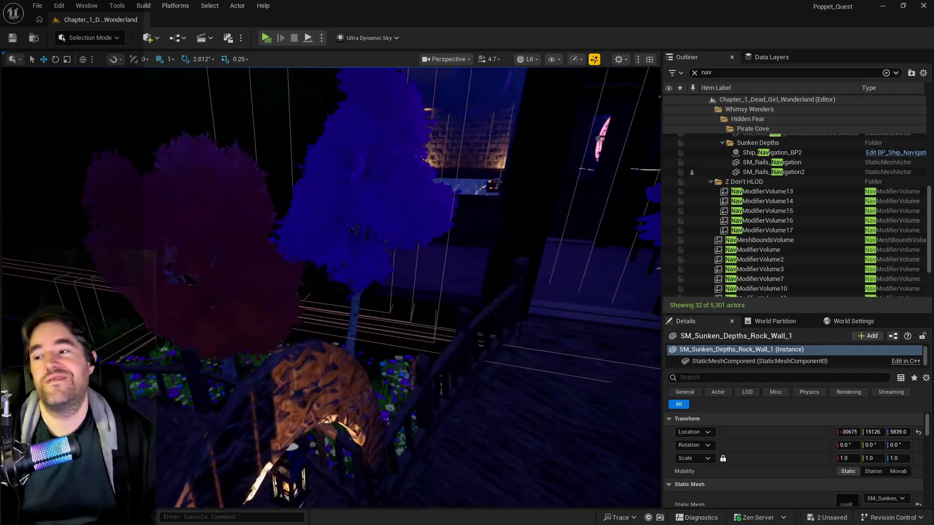
key("w")
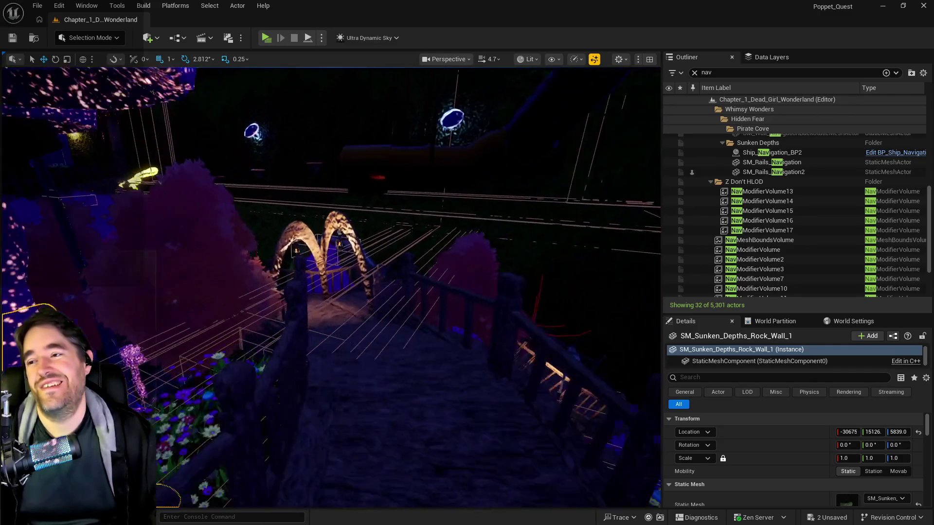
key("w")
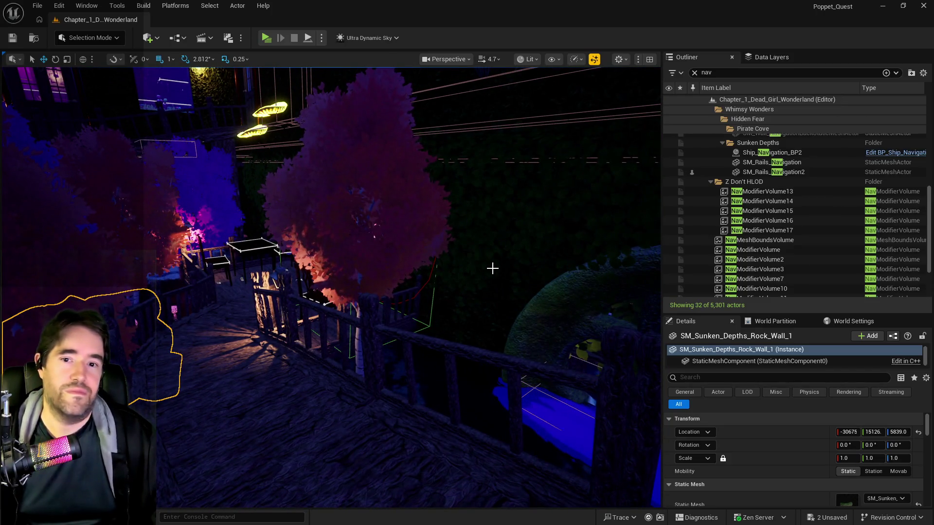
key("w")
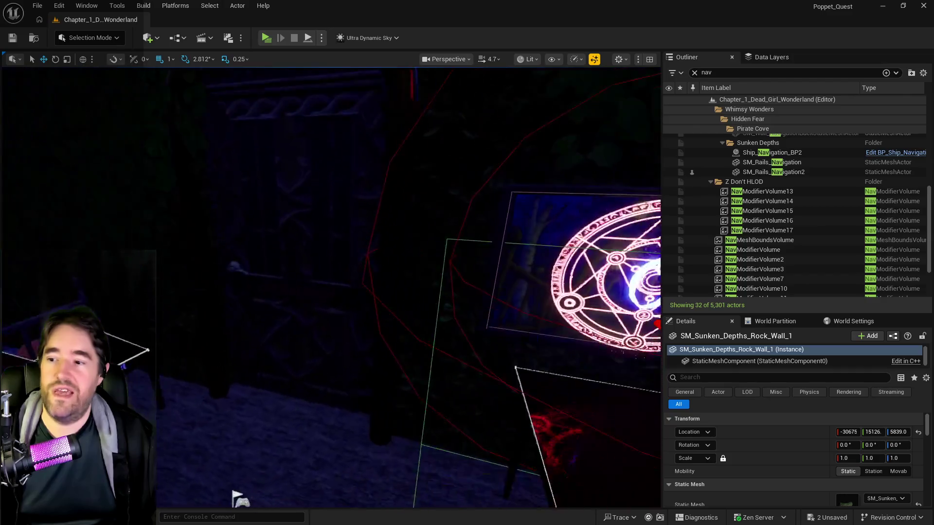
Continue past the magic circle, rise over the bridge and settle facing the mushroom tables.
key("w")
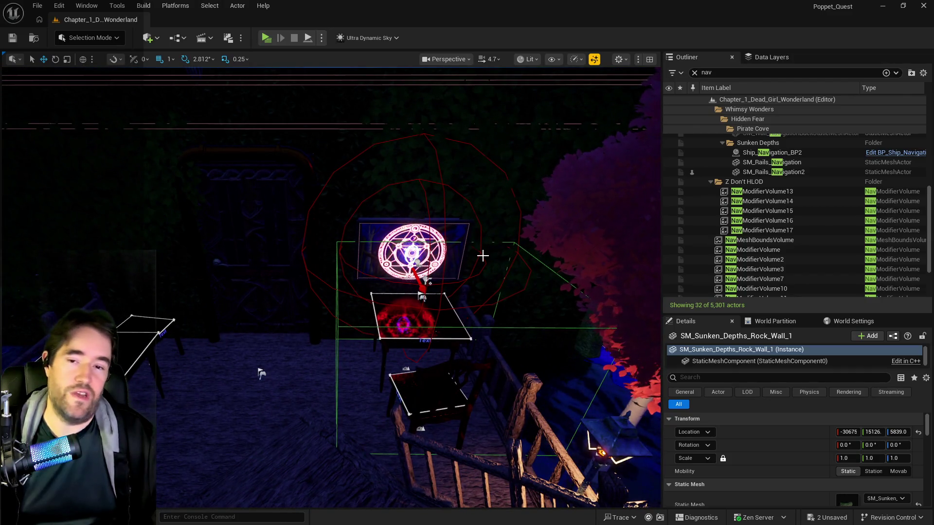
key("w")
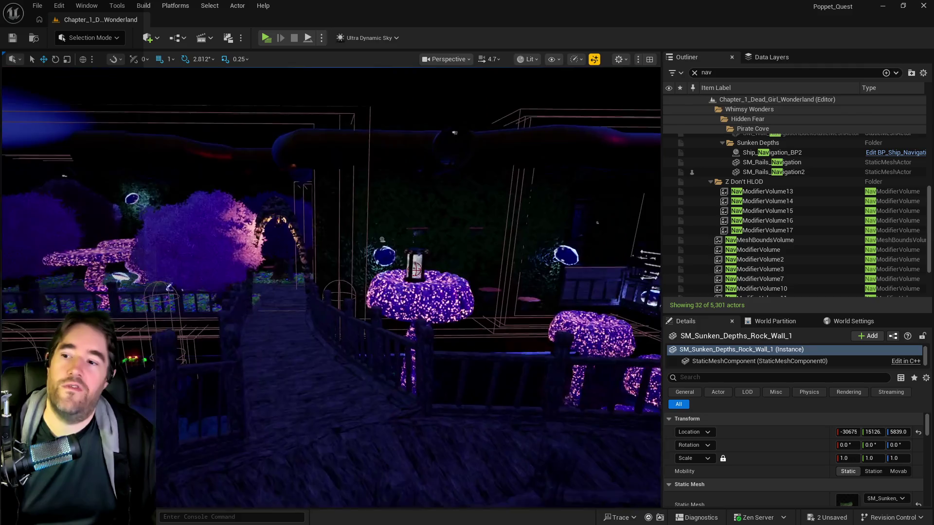
key("e")
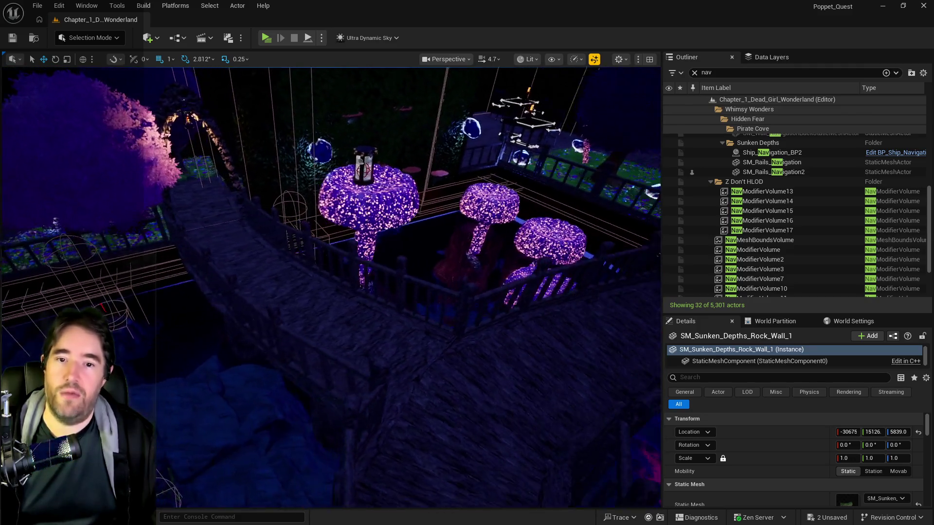
key("w")
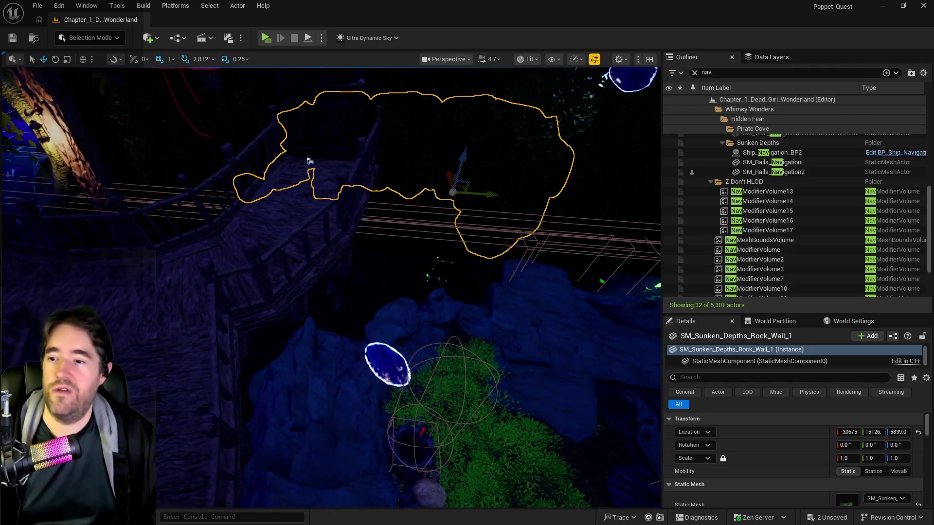
key("s")
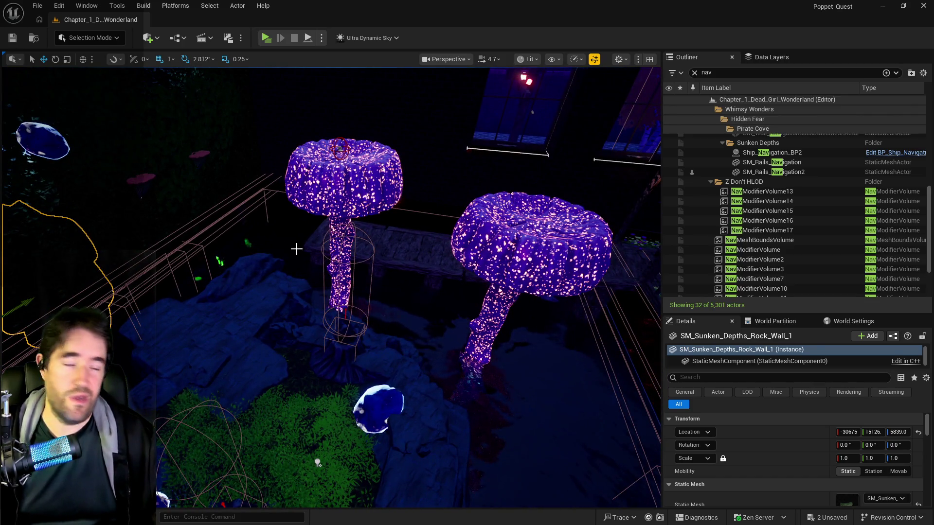
Back away from the mushroom tables, turn right, and close in on one glowing mushroom stem.
key("s")
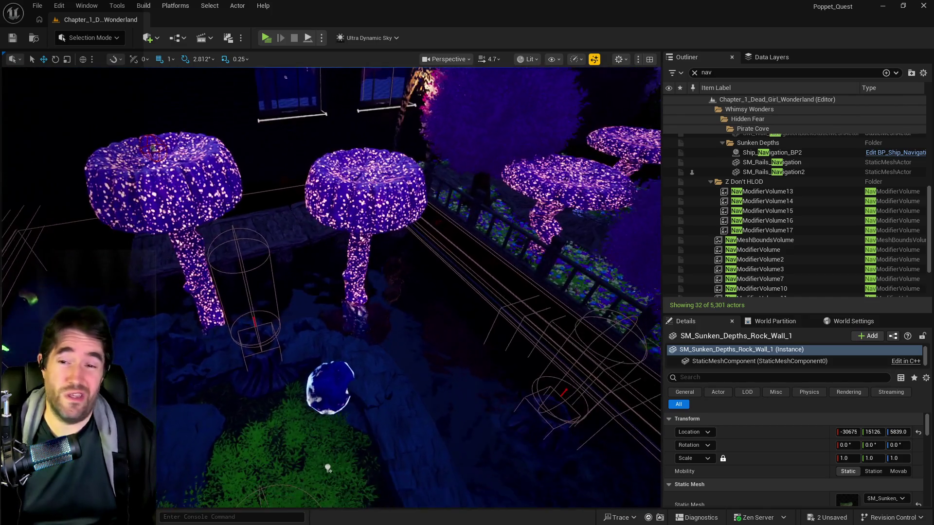
mouse_move(295, 256)
left_mouse_down()
mouse_move(282, 253)
mouse_move(294, 243)
mouse_move(290, 192)
mouse_move(294, 219)
left_mouse_up()
left_click_drag(225, 250, 225, 254)
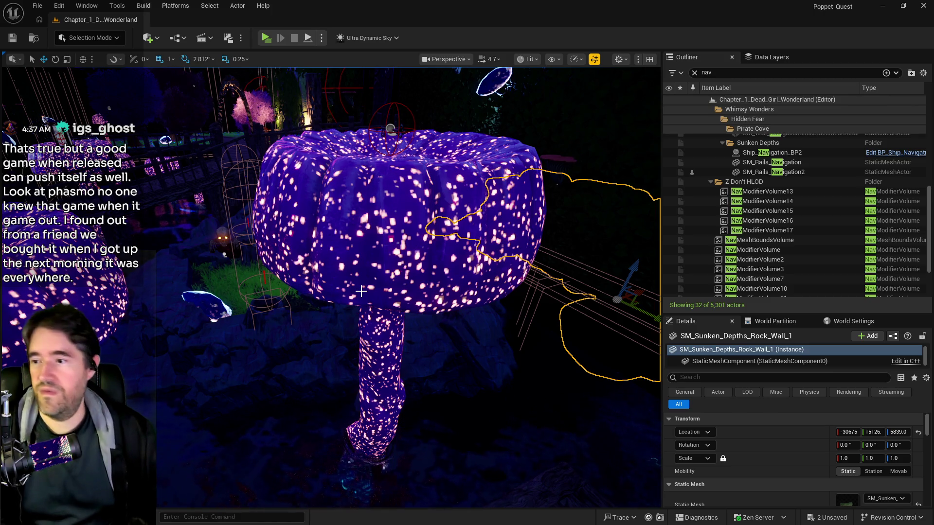
Fly through the mushroom and rock wall to the lantern-lit log pier under the pirate flag.
key("f")
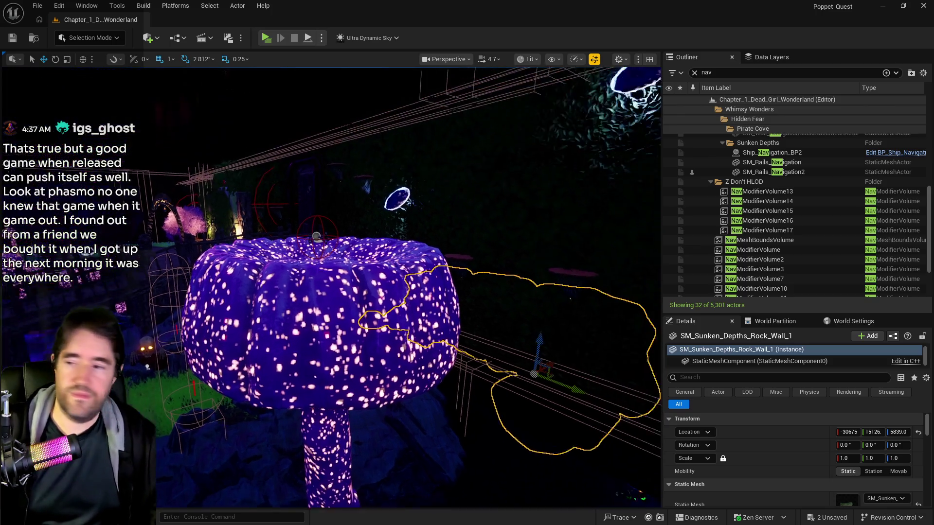
key("w")
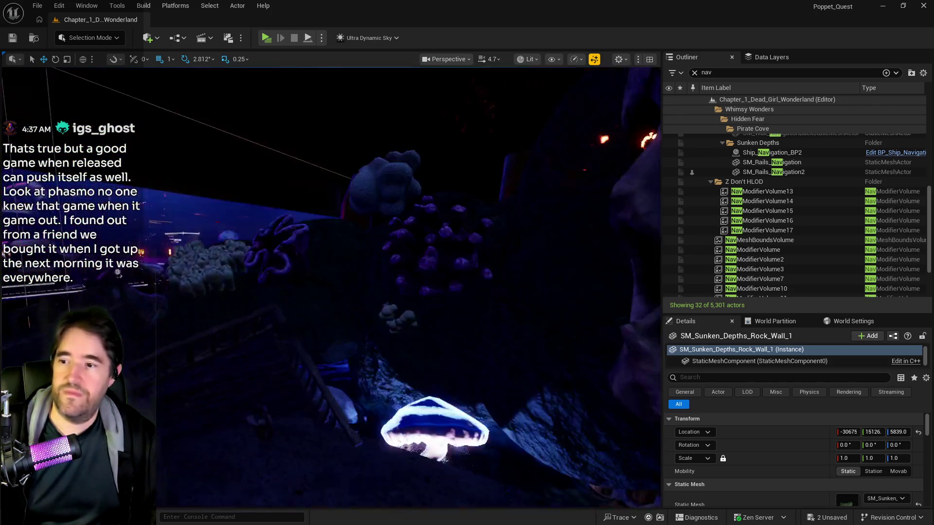
key("s")
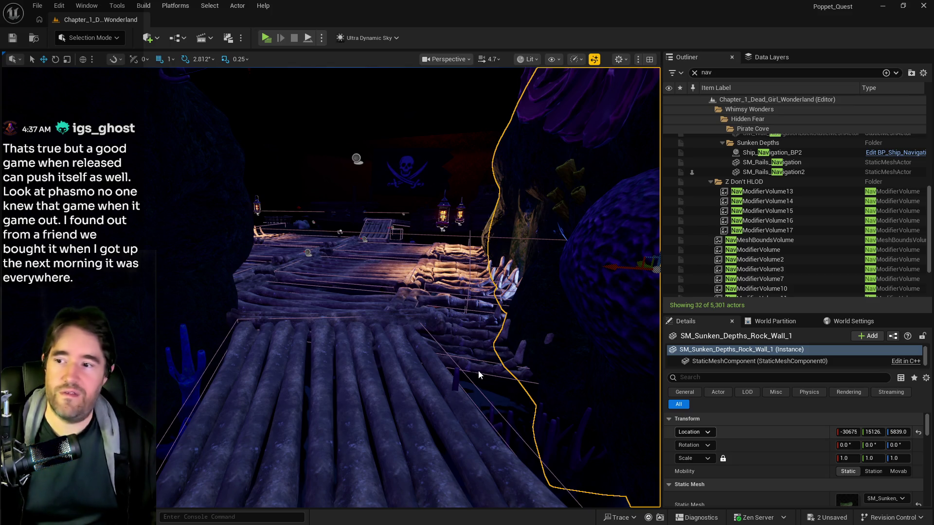
Fly over the rock wall to overlook the pier and the glowing-eyed skull.
scroll(408, 287, "down", 5)
mouse_move(409, 287)
left_mouse_down()
mouse_move(409, 233)
mouse_move(389, 224)
mouse_move(362, 246)
left_mouse_up()
left_click_drag(479, 365, 480, 365)
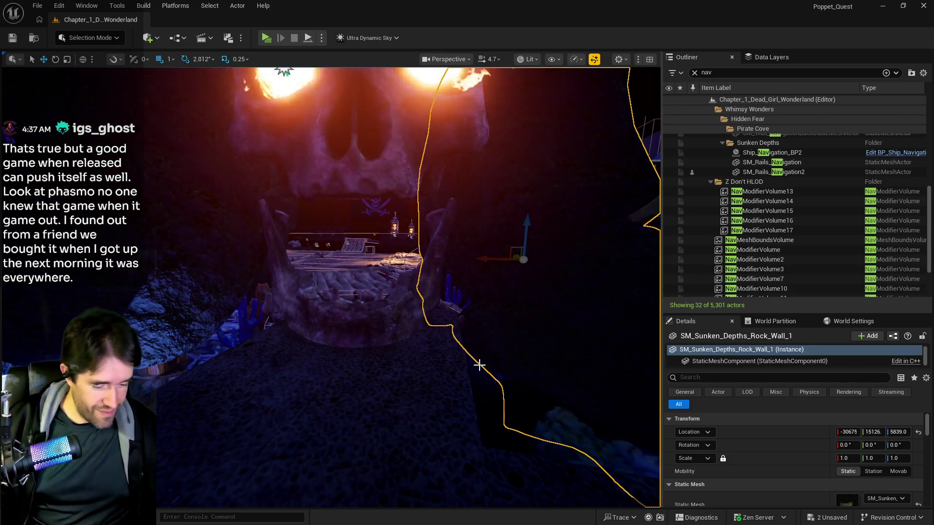
scroll(382, 346, "up", 10)
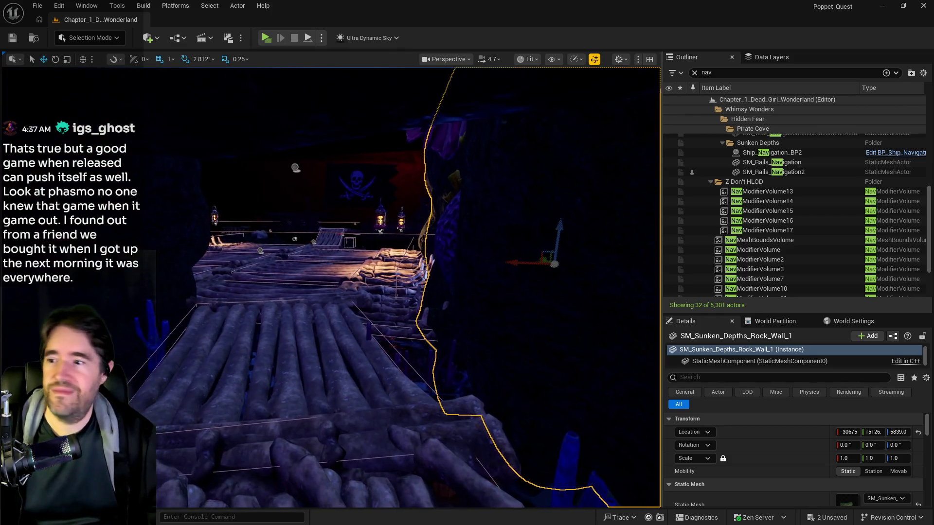
mouse_move(280, 117)
left_mouse_down()
mouse_move(278, 87)
mouse_move(219, 87)
left_mouse_up()
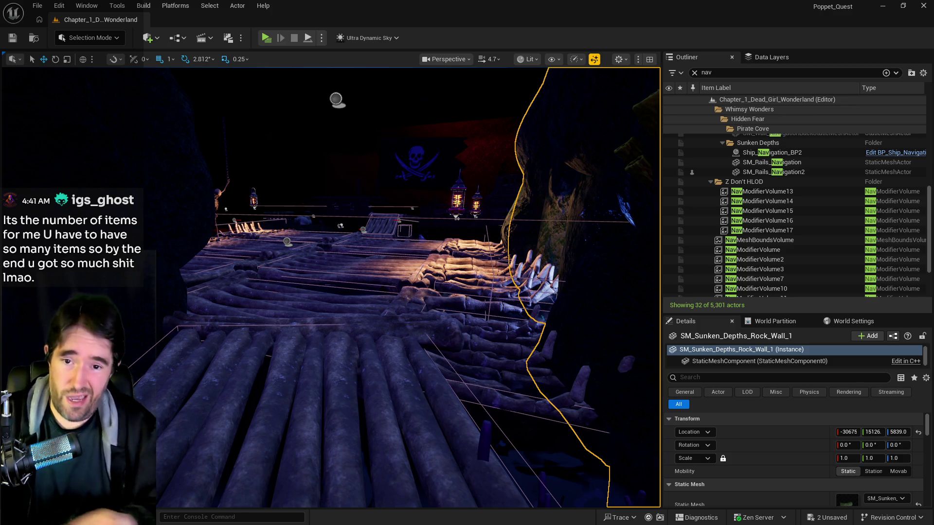
Fly from the log deck to the ship, select BP_Ship_Forecastle, and save.
mouse_move(325, 346)
left_mouse_down()
mouse_move(302, 319)
mouse_move(419, 332)
mouse_move(479, 323)
left_mouse_up()
left_click(302, 319)
key("ctrl+s")
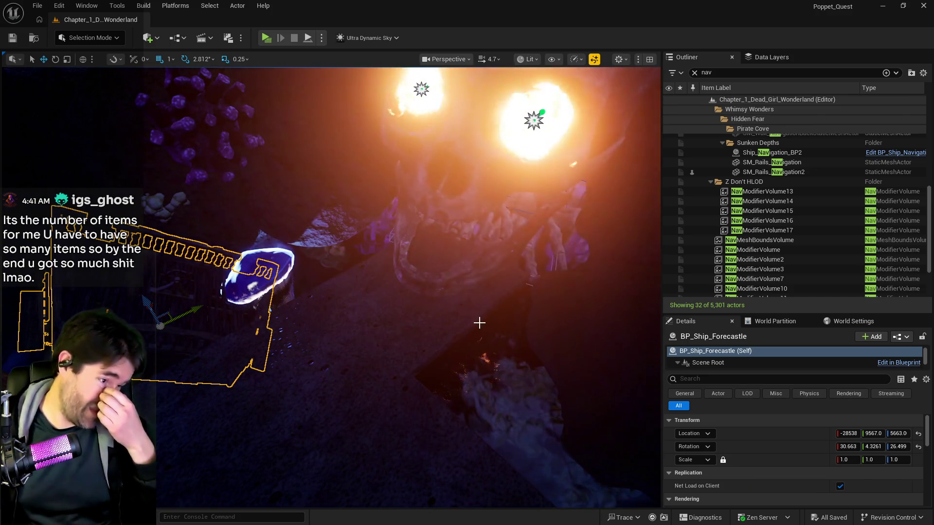
Fly close to the skull's face, back out among the corals, then forward across the ship deck.
mouse_move(409, 340)
left_mouse_down()
mouse_move(409, 263)
mouse_move(399, 311)
mouse_move(384, 326)
mouse_move(370, 316)
left_mouse_up()
left_click_drag(344, 283, 344, 283)
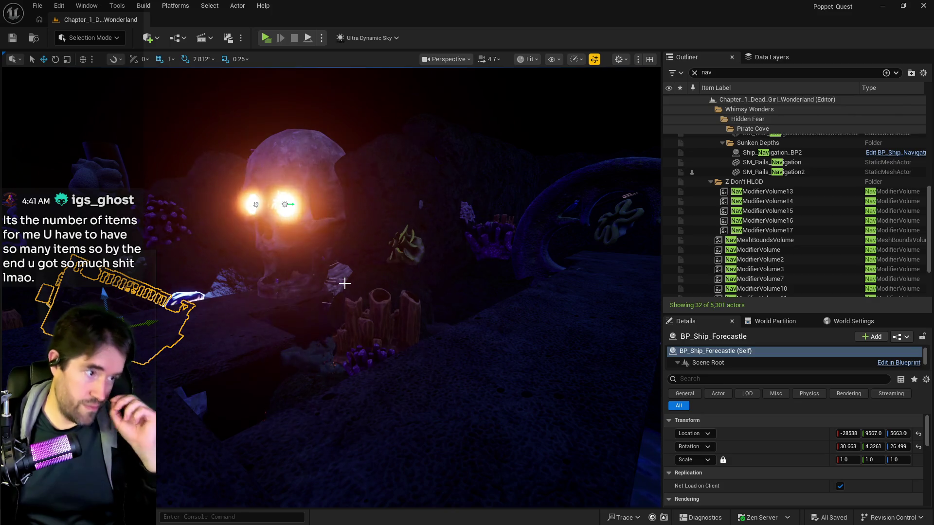
left_click_drag(344, 283, 344, 283)
left_click_drag(257, 299, 257, 299)
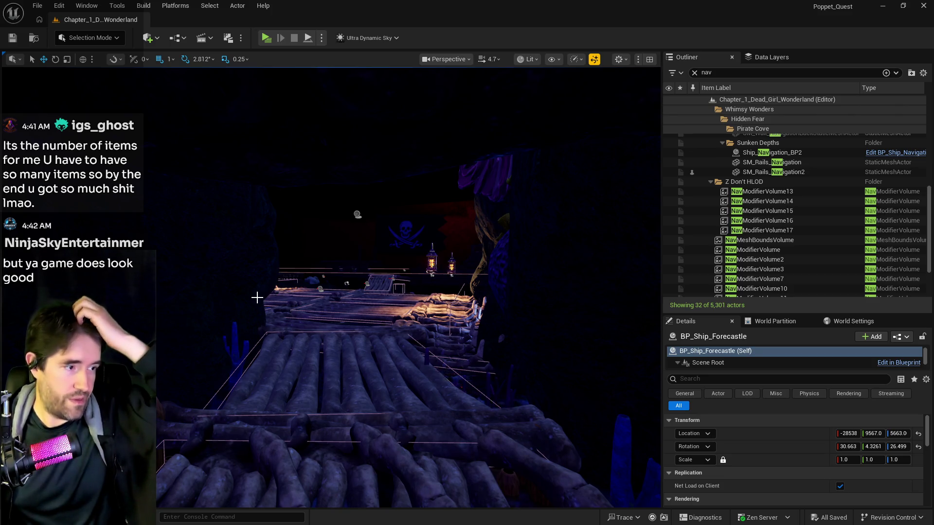
left_click_drag(257, 298, 272, 295)
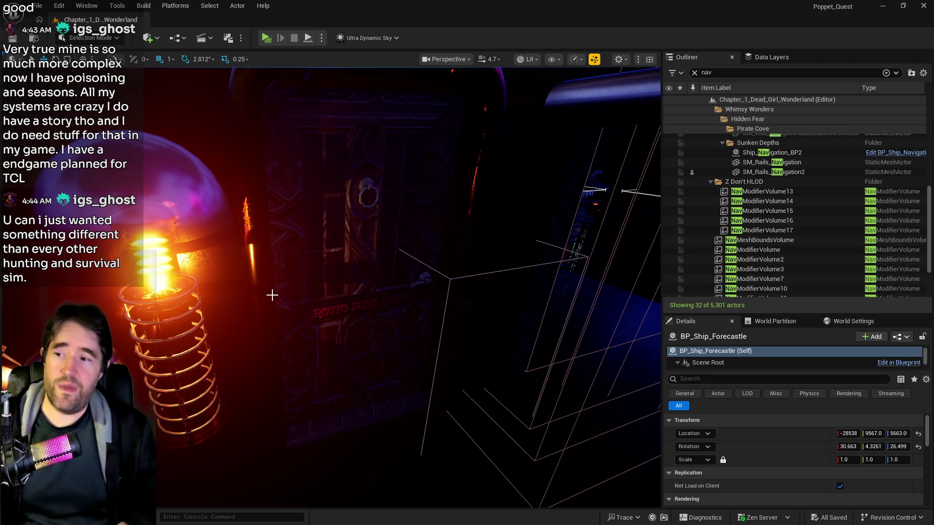
Fly from the glowing bulb toward the large skull among the coral.
mouse_move(239, 393)
left_mouse_down()
mouse_move(258, 384)
mouse_move(251, 408)
left_mouse_up()
left_click_drag(288, 359, 287, 360)
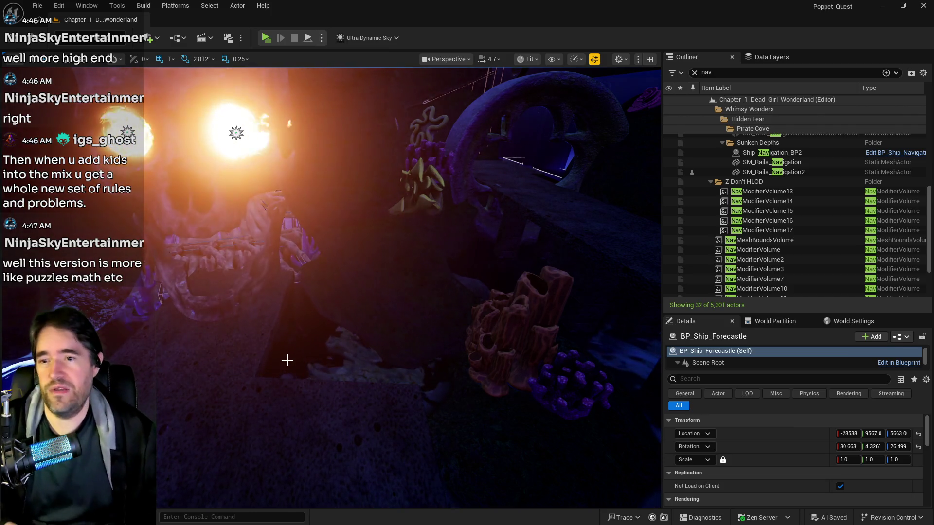
Look around the cave toward the ship, then dock the content browser into the layout.
left_click_drag(200, 358, 209, 358)
left_click_drag(319, 287, 319, 287)
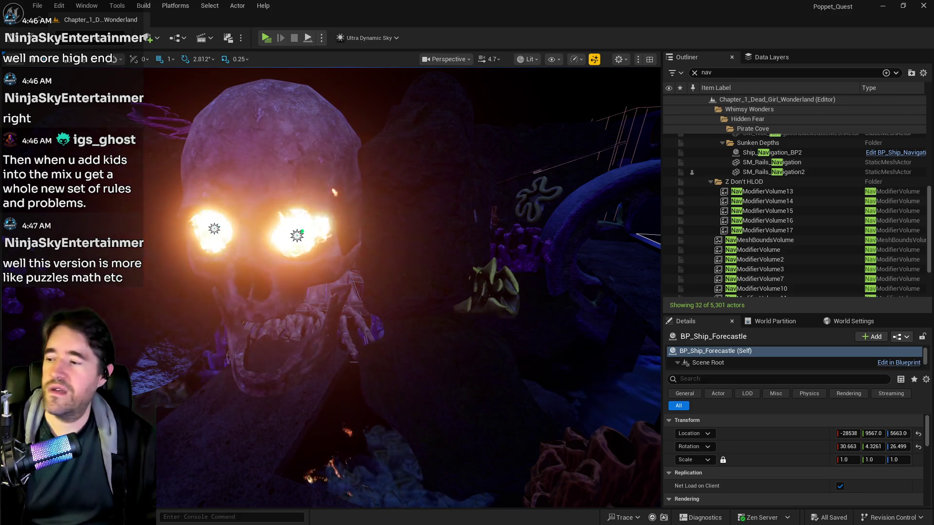
key("ctrl+space")
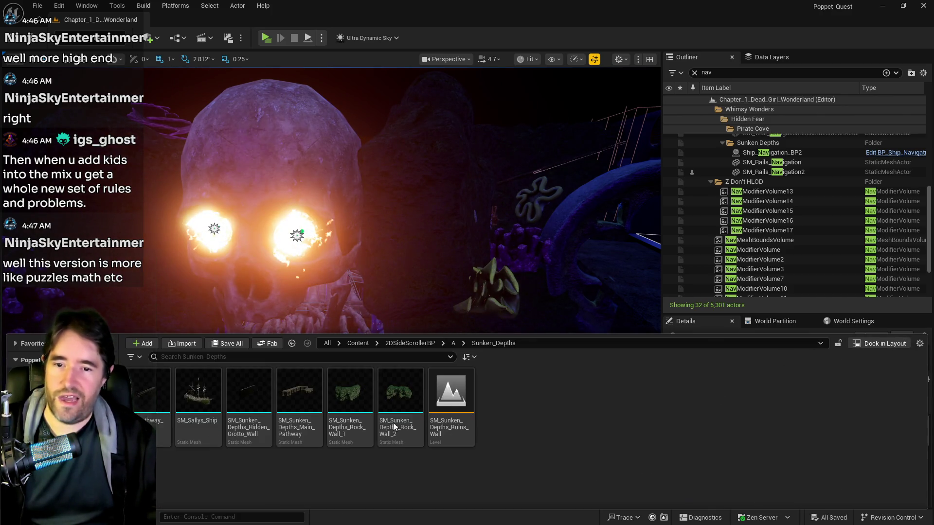
left_click(871, 343)
Focus on BP_Ship_Forecastle, look down onto its deck, and bring up the Blueprints menu.
key("f")
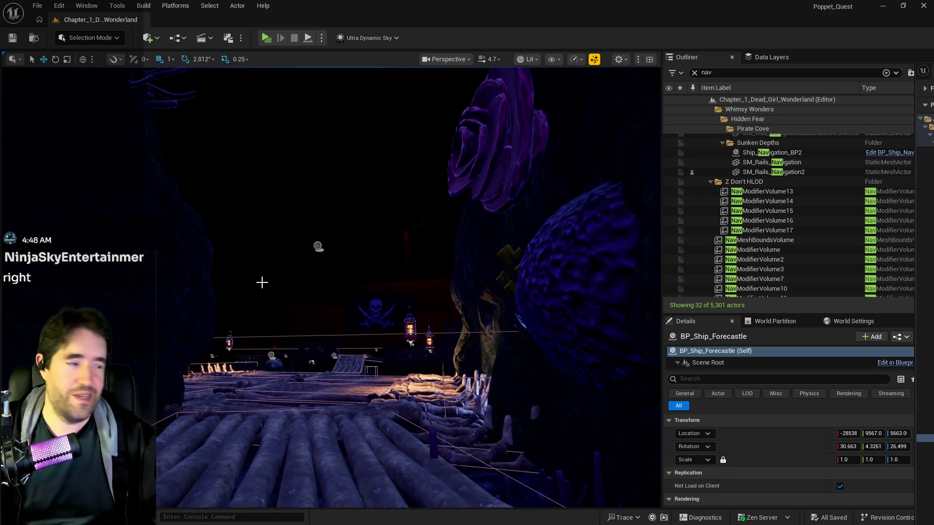
left_click_drag(383, 314, 384, 262)
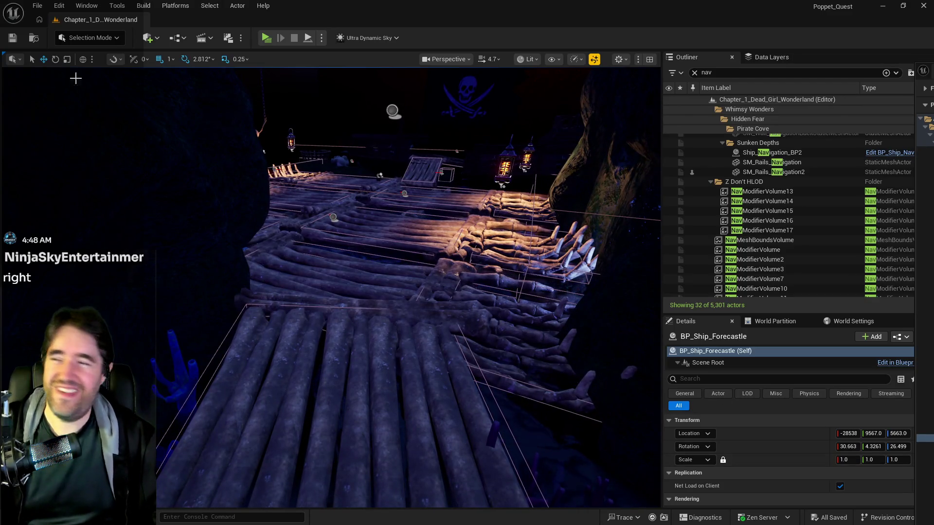
left_click(177, 38)
Open the game mode's pawn BP_Poppet for editing and maximize its editor window.
mouse_move(229, 143)
mouse_move(409, 198)
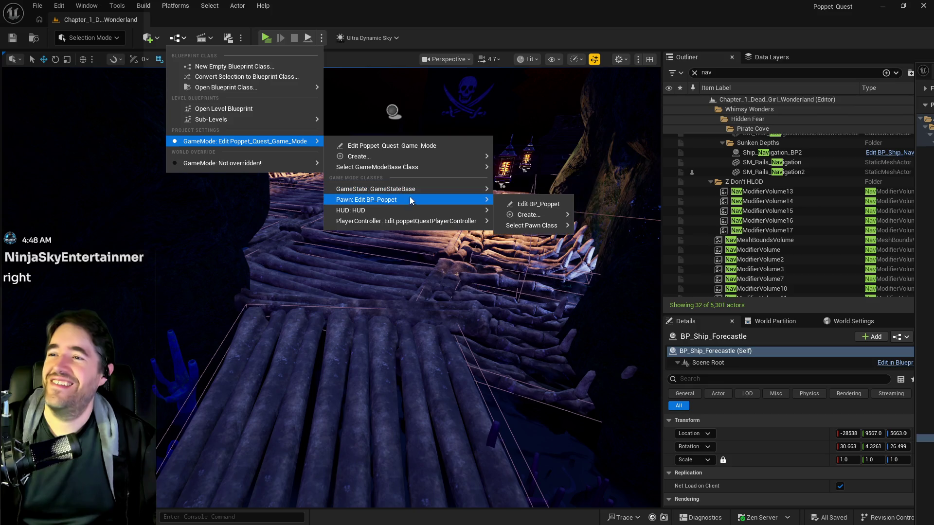
left_click(526, 202)
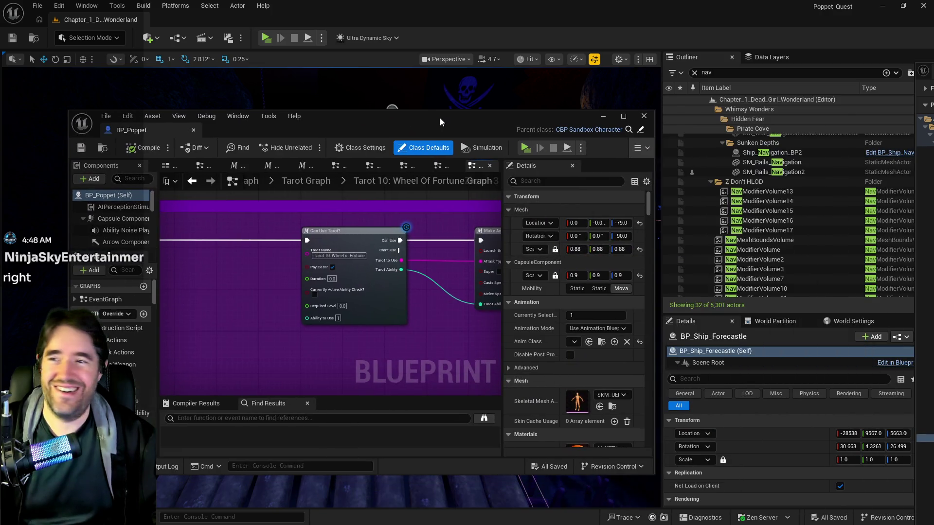
double_click(440, 118)
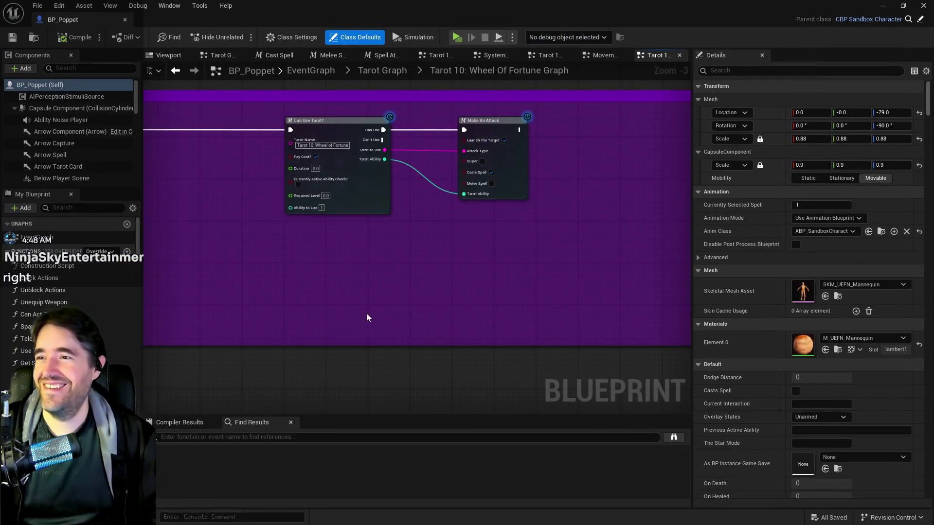
scroll(375, 324, "down", 2)
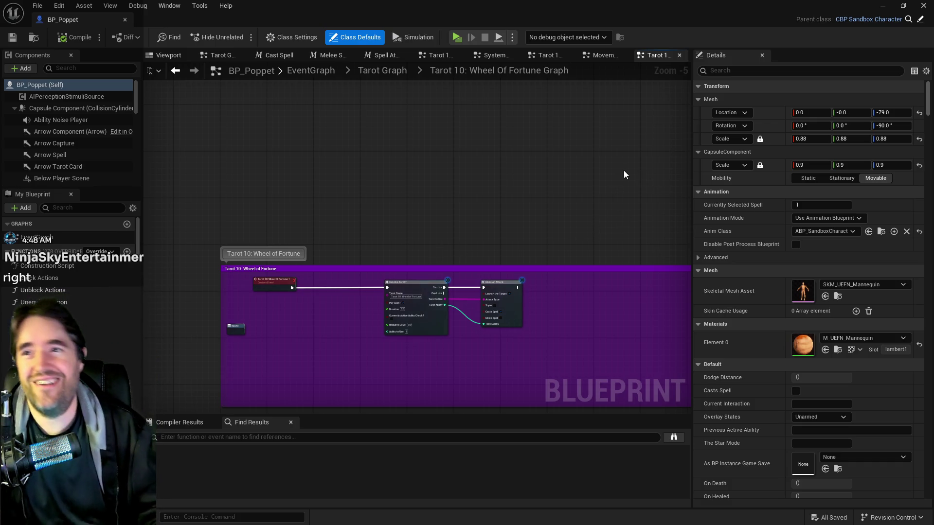
Go back up to the parent Tarot Graph showing all tarot sub-graphs.
left_click(383, 70)
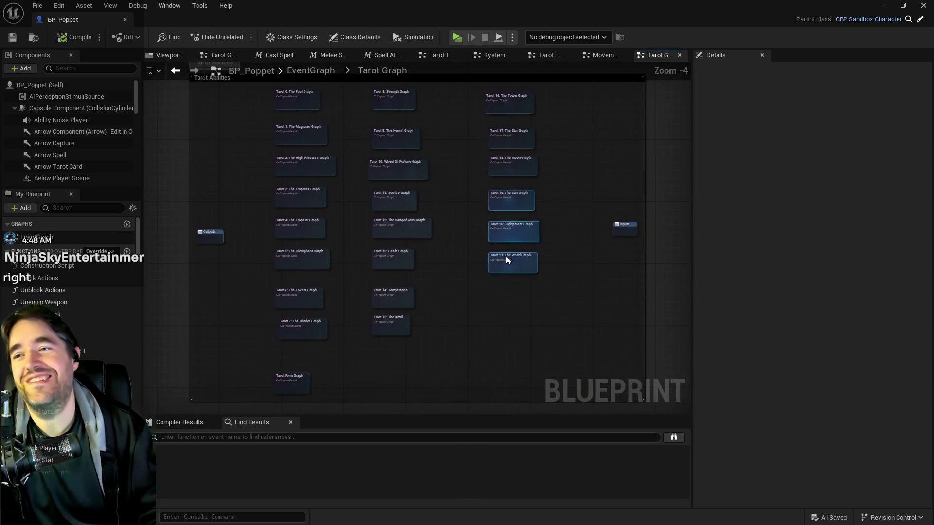
scroll(521, 258, "up", 3)
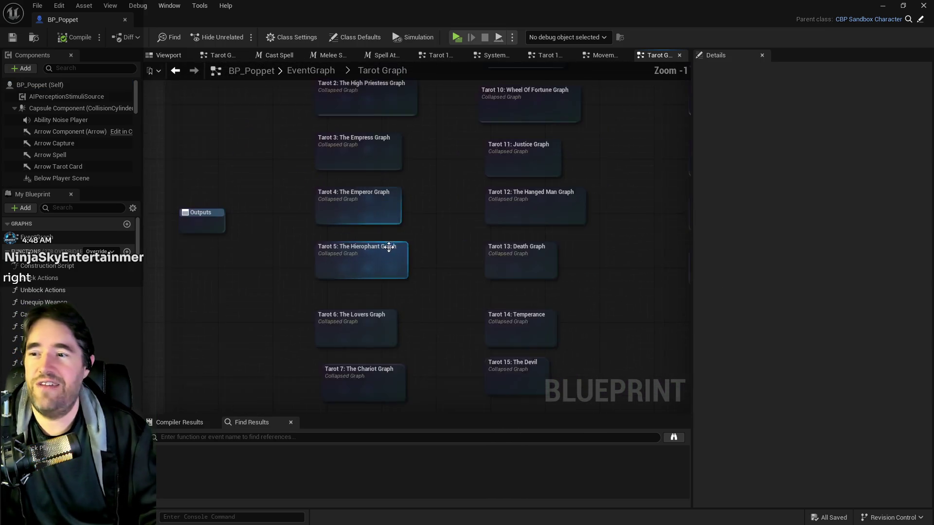
scroll(428, 146, "up", 1)
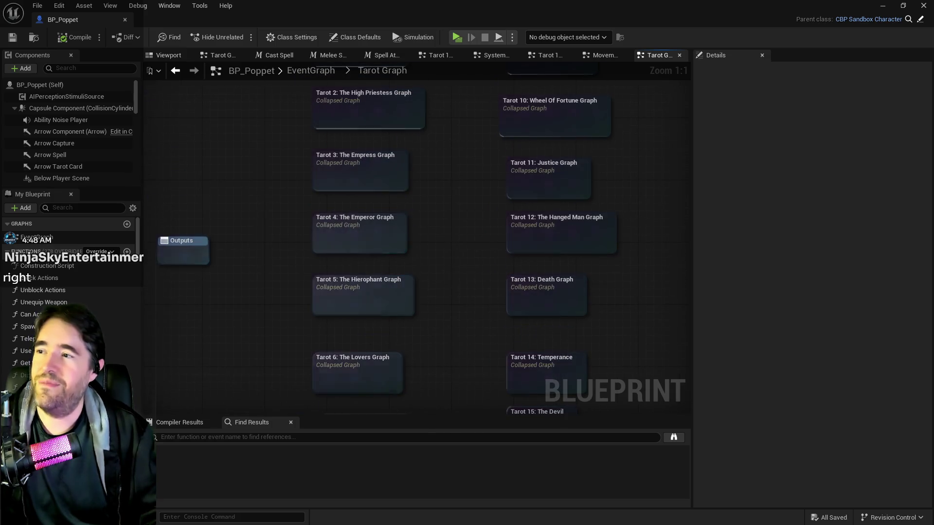
Filter My Blueprint members by 'tarot' and pan the graph to Tarot 11 through 21.
left_click(48, 208)
type("tarot")
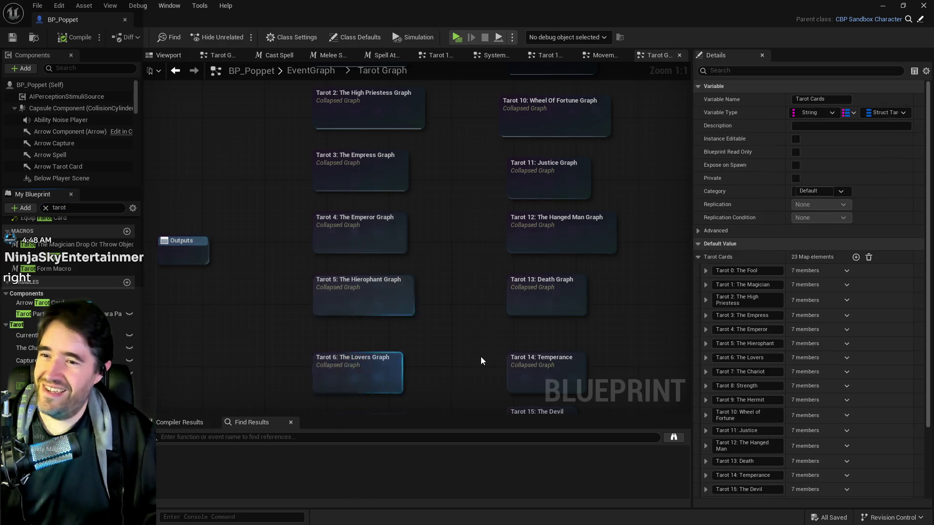
scroll(481, 361, "down", 1)
scroll(781, 361, "down", 4)
mouse_move(623, 328)
left_mouse_down()
mouse_move(496, 306)
mouse_move(490, 284)
left_mouse_up()
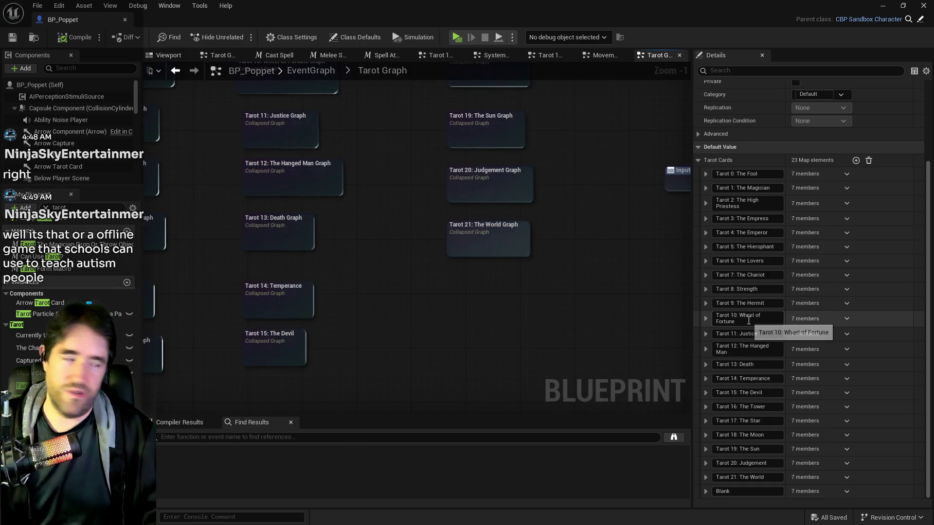
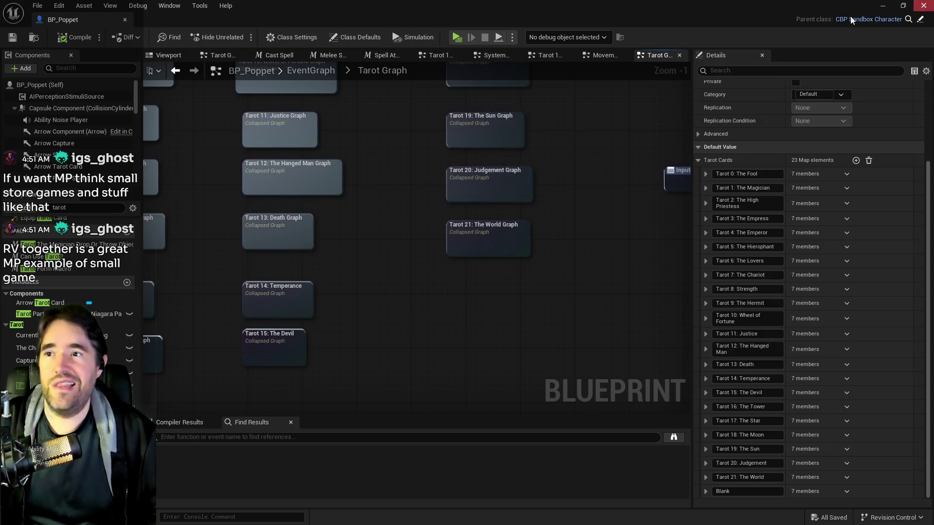
Close BP_Poppet and fly the camera past the lit facade, dark pillar and blue-lit railing.
left_click(924, 5)
left_click_drag(538, 381, 497, 384)
left_click_drag(263, 217, 263, 217)
left_click_drag(279, 267, 75, 267)
left_click_drag(225, 207, 225, 207)
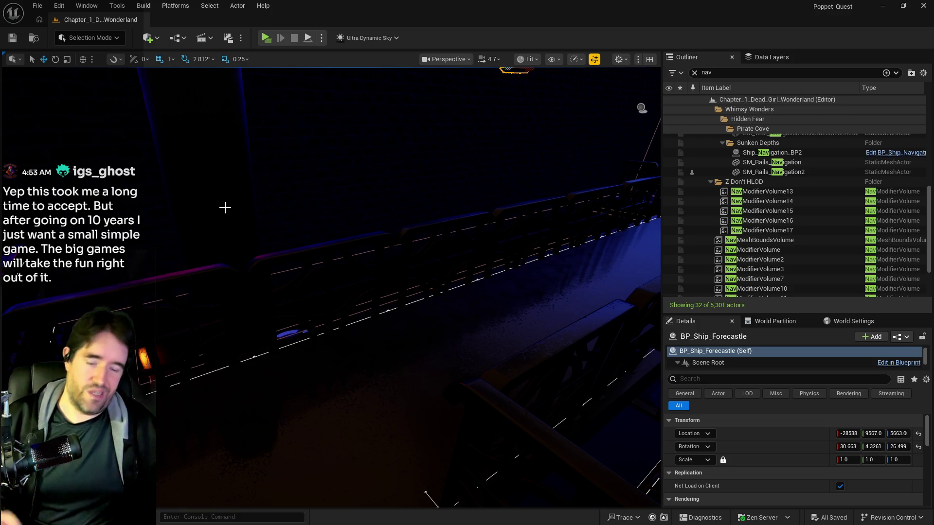
Fly along the ship deck railings to the glowing-eyed skull, then dive underwater.
key("f")
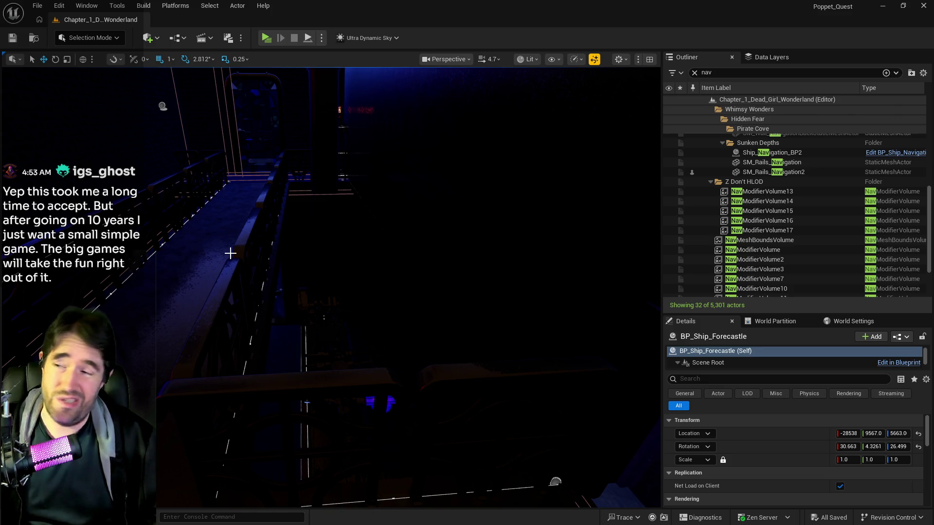
left_click_drag(230, 254, 261, 235)
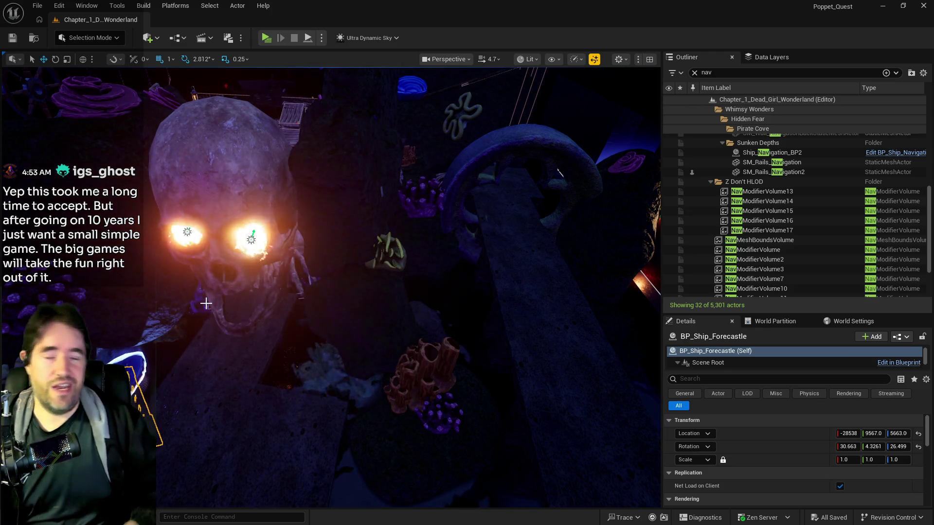
left_click_drag(206, 304, 206, 304)
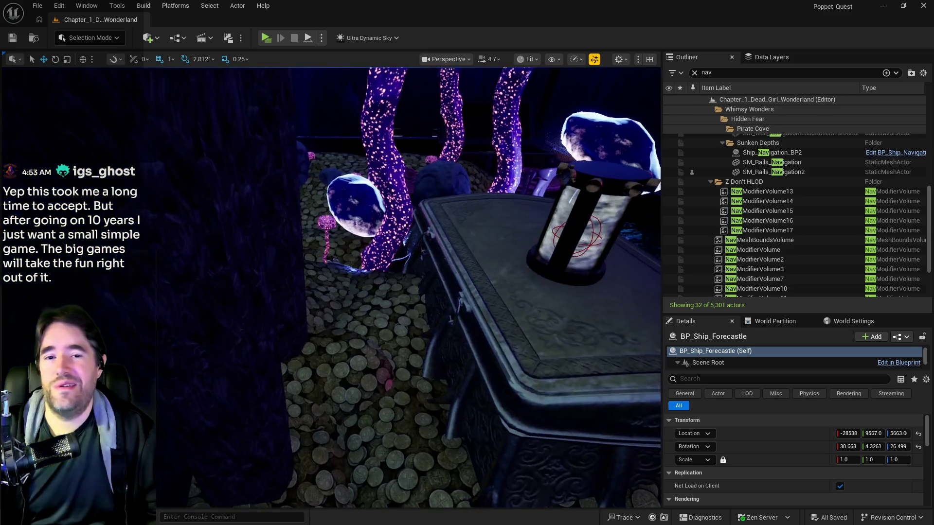
Fly past the coin floor and glowing mushrooms, then pull back over the ship and boardwalk.
left_click_drag(346, 298, 346, 298)
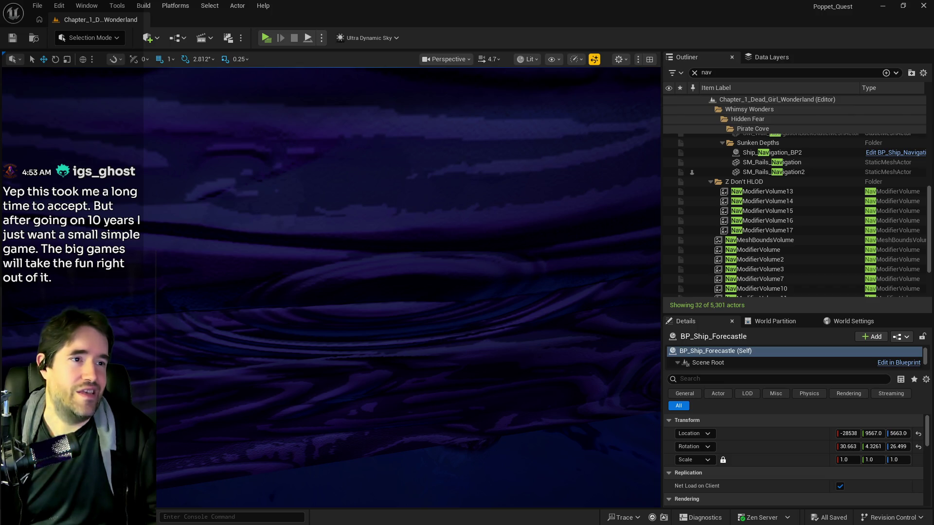
mouse_move(454, 258)
left_mouse_down()
mouse_move(423, 265)
mouse_move(404, 256)
mouse_move(598, 252)
left_mouse_up()
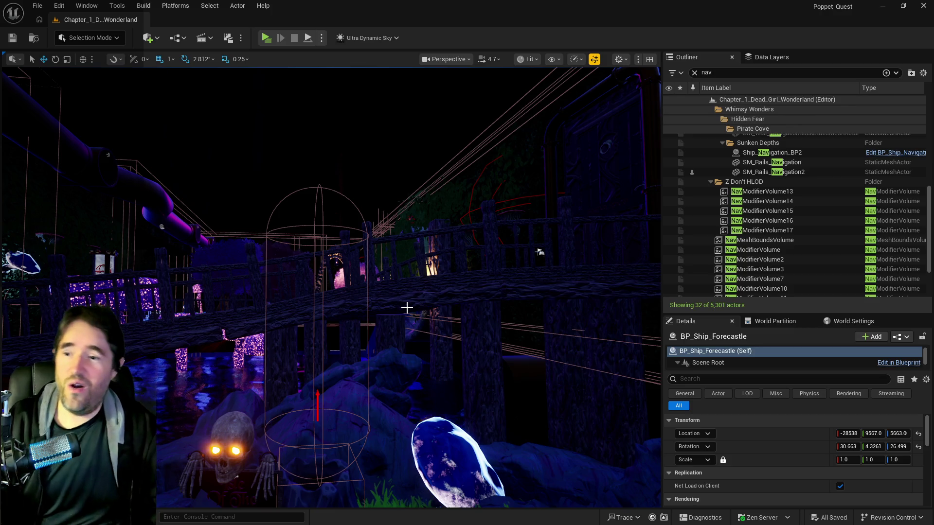
mouse_move(439, 319)
left_mouse_down()
mouse_move(175, 421)
mouse_move(209, 414)
mouse_move(244, 290)
left_mouse_up()
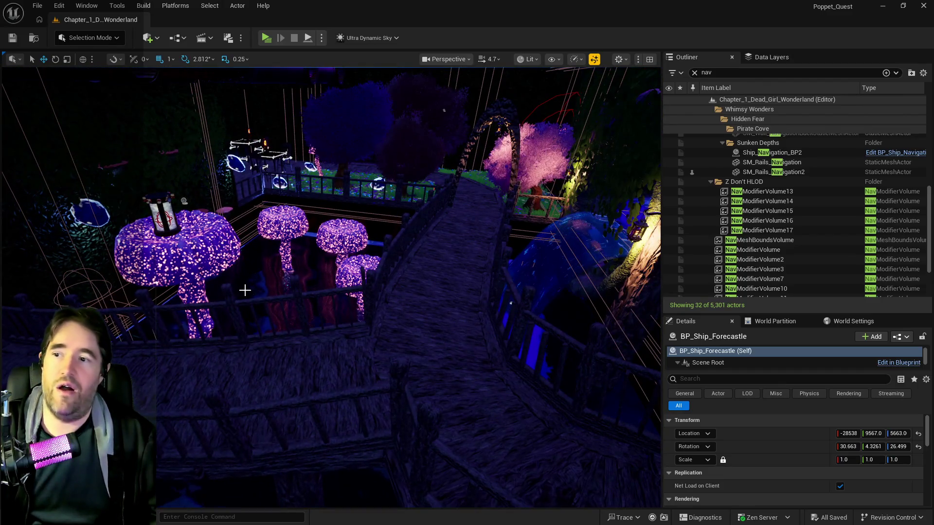
key("f")
left_click_drag(263, 455, 228, 440)
mouse_move(293, 248)
left_mouse_down()
mouse_move(287, 265)
mouse_move(321, 266)
mouse_move(344, 302)
left_mouse_up()
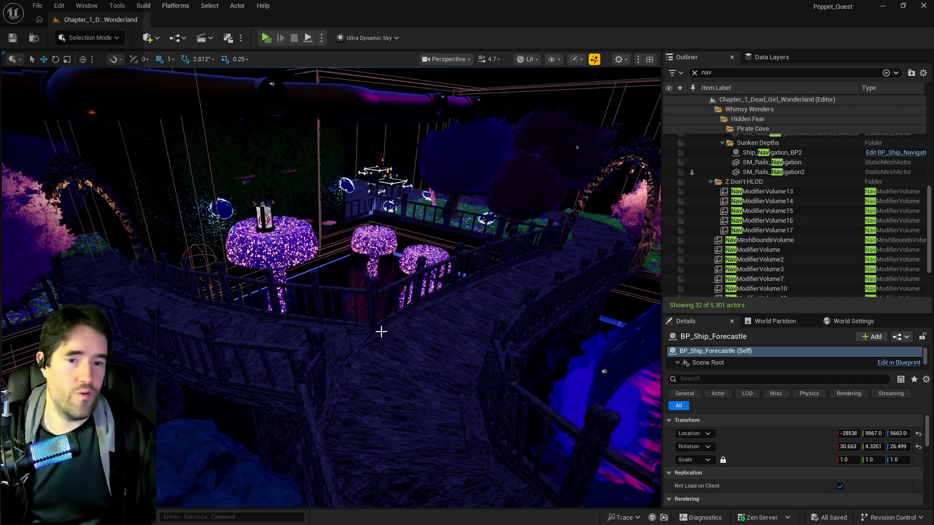
mouse_move(381, 331)
left_mouse_down()
mouse_move(370, 316)
mouse_move(487, 267)
mouse_move(642, 338)
mouse_move(586, 219)
mouse_move(381, 331)
left_mouse_up()
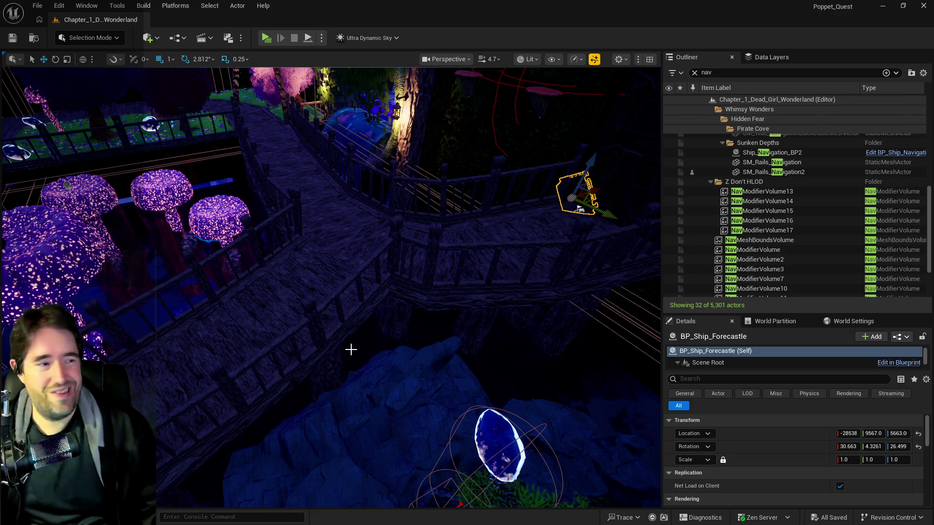
key("w")
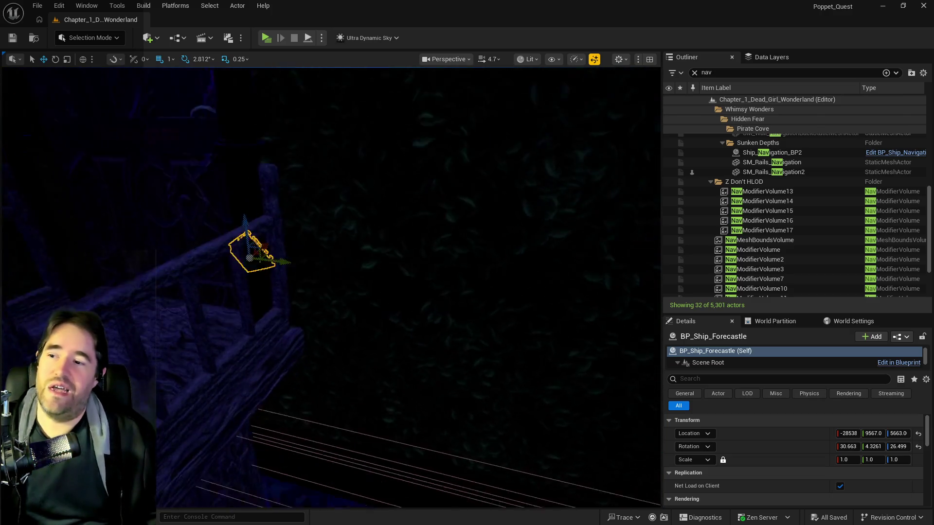
key("w")
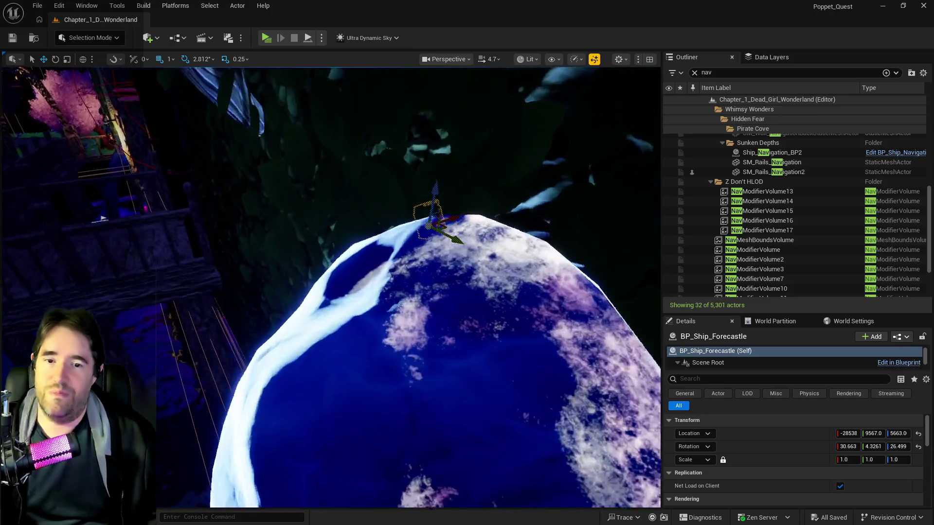
key("w")
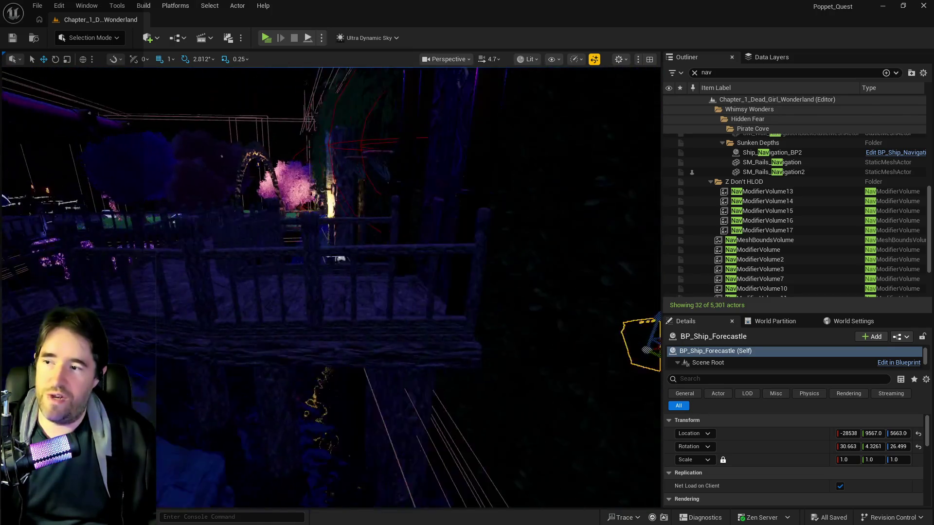
key("w")
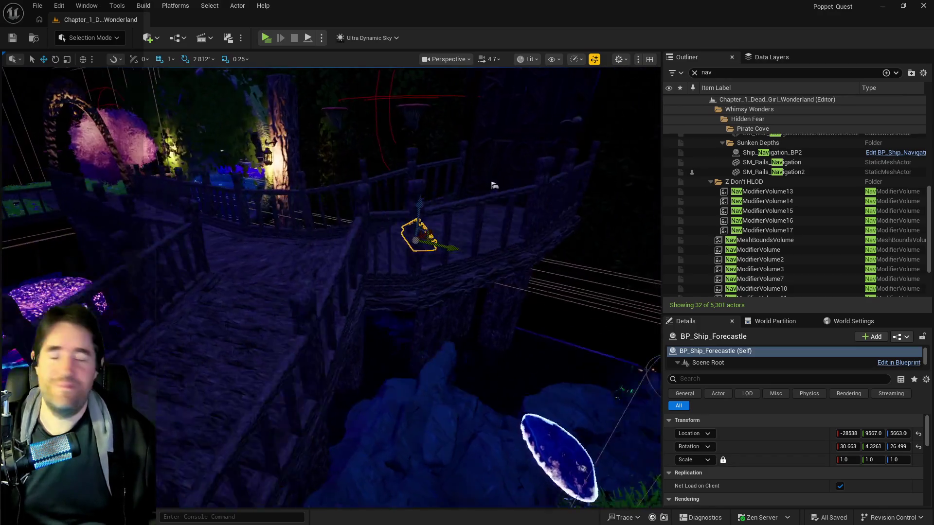
key("w")
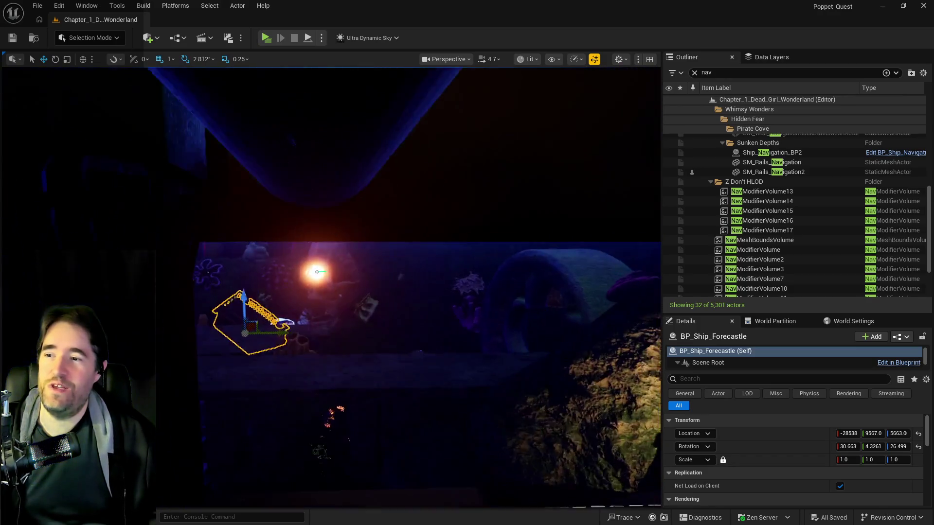
key("w")
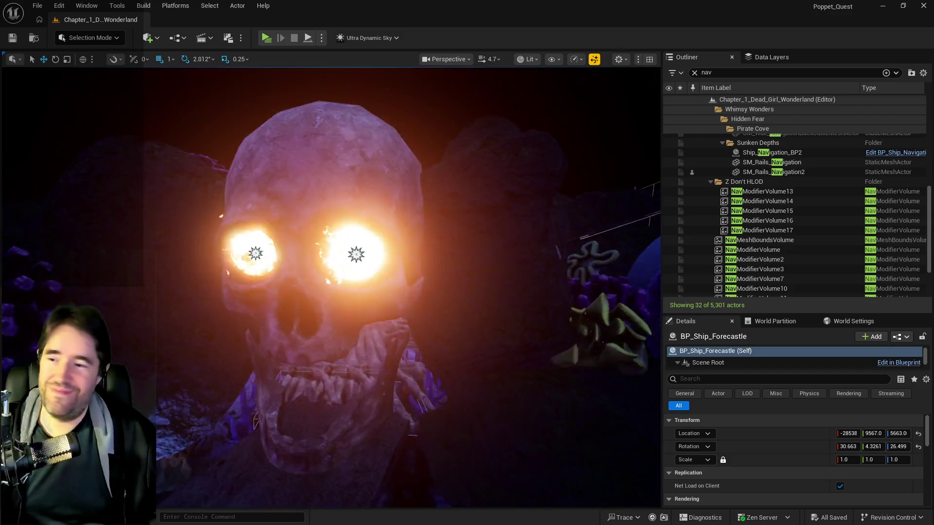
key("w")
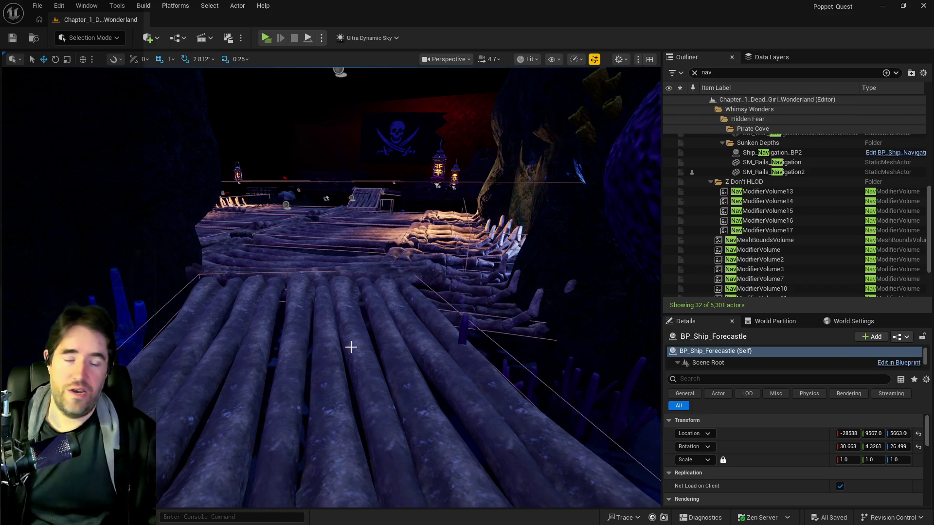
mouse_move(396, 297)
left_mouse_down()
mouse_move(340, 272)
mouse_move(418, 273)
mouse_move(438, 292)
mouse_move(467, 277)
mouse_move(340, 315)
mouse_move(357, 308)
left_mouse_up()
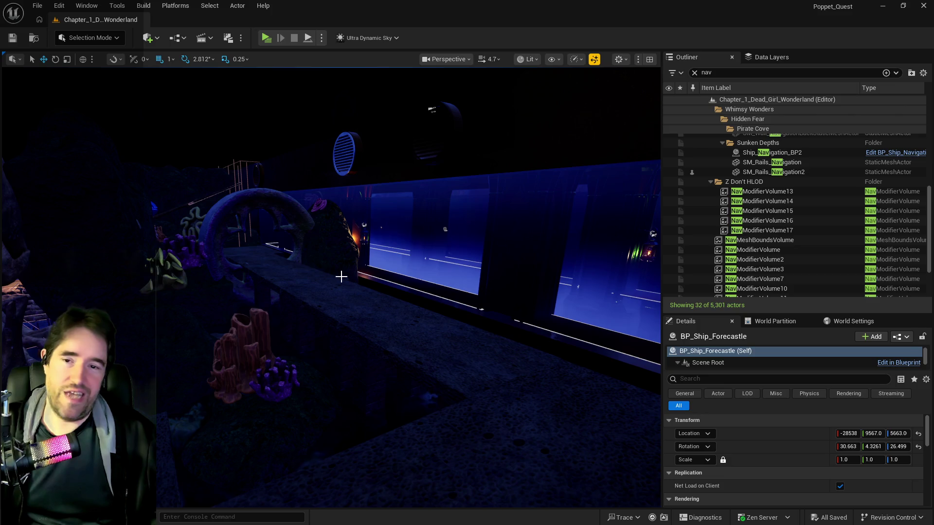
mouse_move(364, 225)
left_mouse_down()
mouse_move(457, 249)
mouse_move(189, 133)
left_mouse_up()
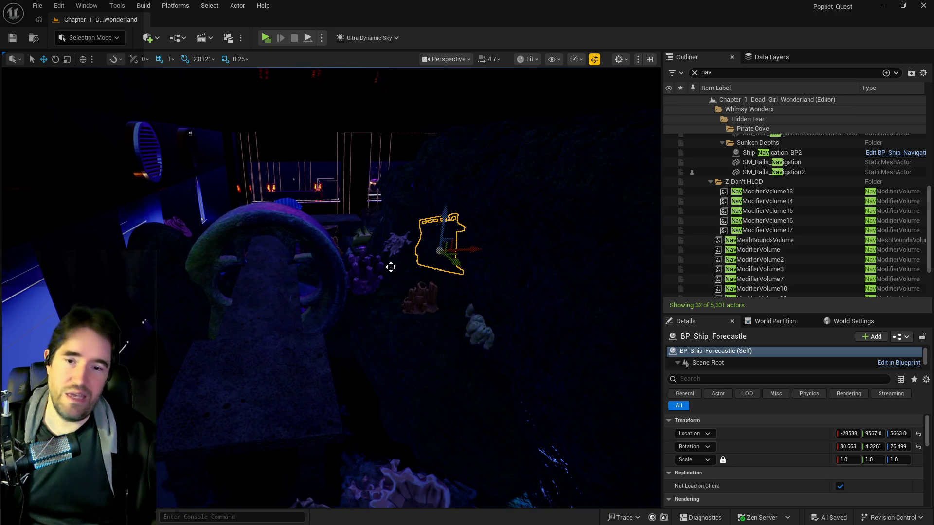
mouse_move(354, 286)
left_mouse_down()
mouse_move(366, 233)
mouse_move(326, 226)
mouse_move(351, 297)
mouse_move(321, 287)
mouse_move(331, 273)
mouse_move(311, 274)
mouse_move(304, 287)
mouse_move(333, 277)
mouse_move(301, 296)
left_mouse_up()
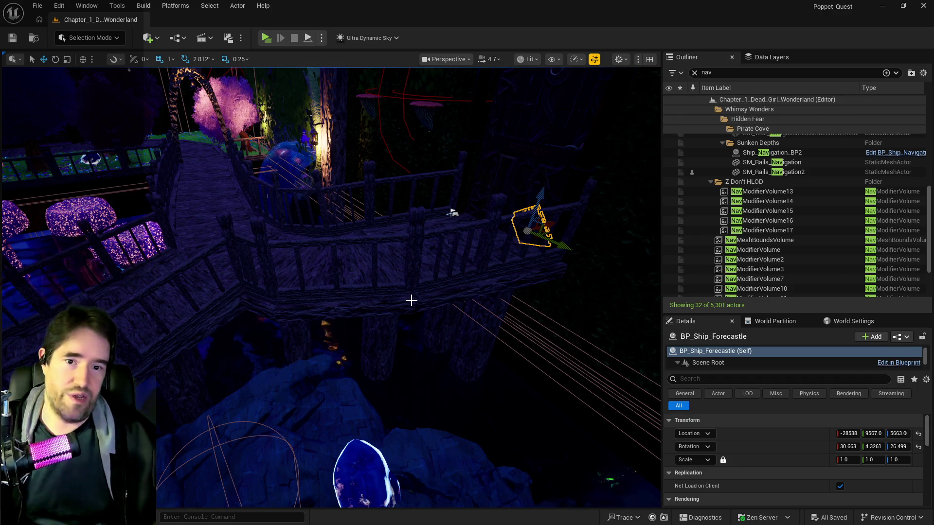
Fly past the dark pillars and skull flag to the flaming skull, then open the Content Browser.
mouse_move(452, 212)
left_mouse_down()
mouse_move(193, 210)
mouse_move(282, 194)
mouse_move(286, 267)
mouse_move(275, 284)
left_mouse_up()
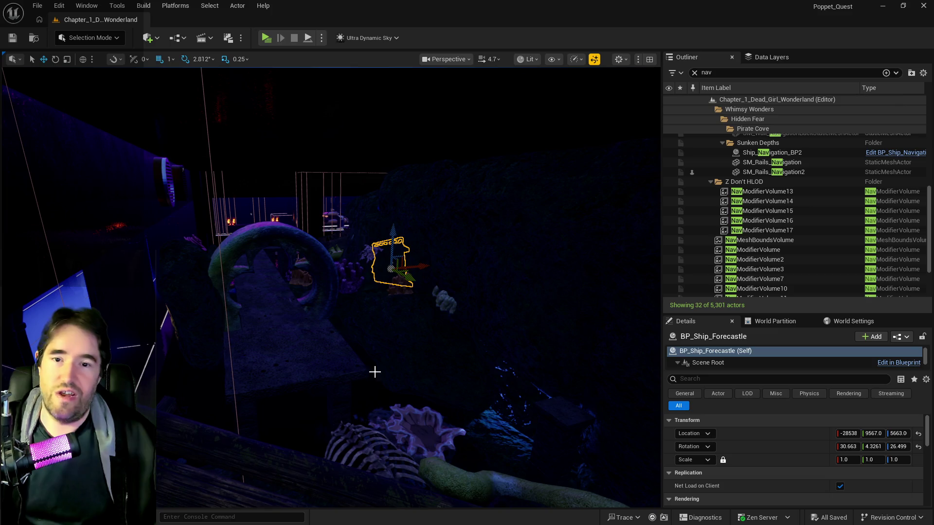
left_click_drag(292, 394, 287, 399)
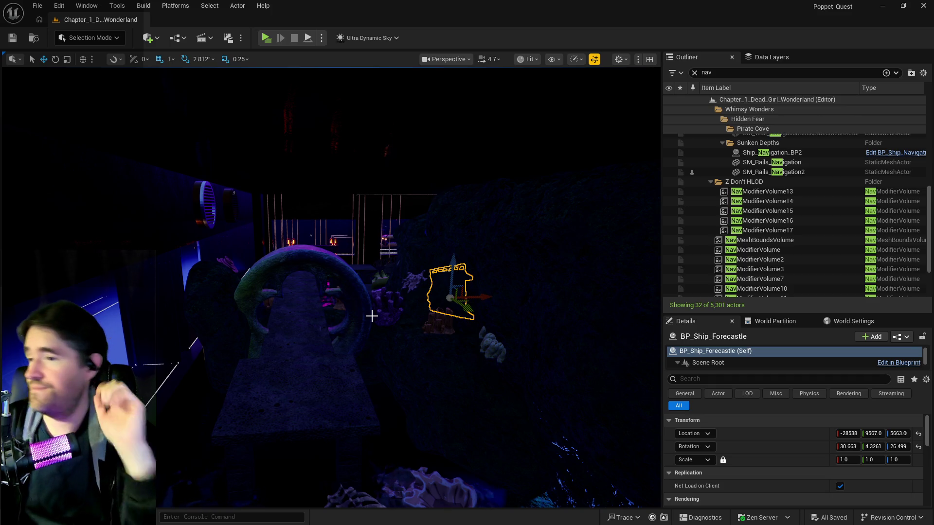
left_click_drag(192, 193, 195, 182)
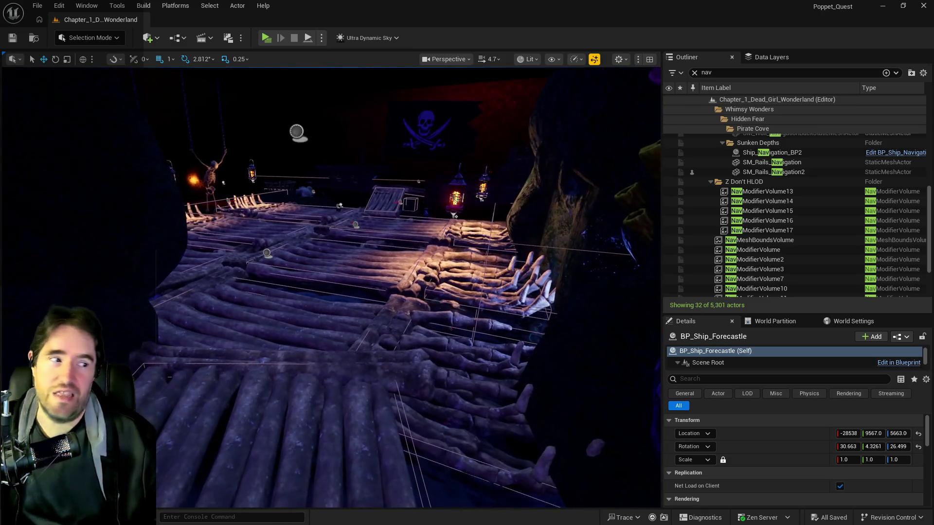
left_click_drag(266, 271, 266, 270)
left_click_drag(327, 247, 326, 248)
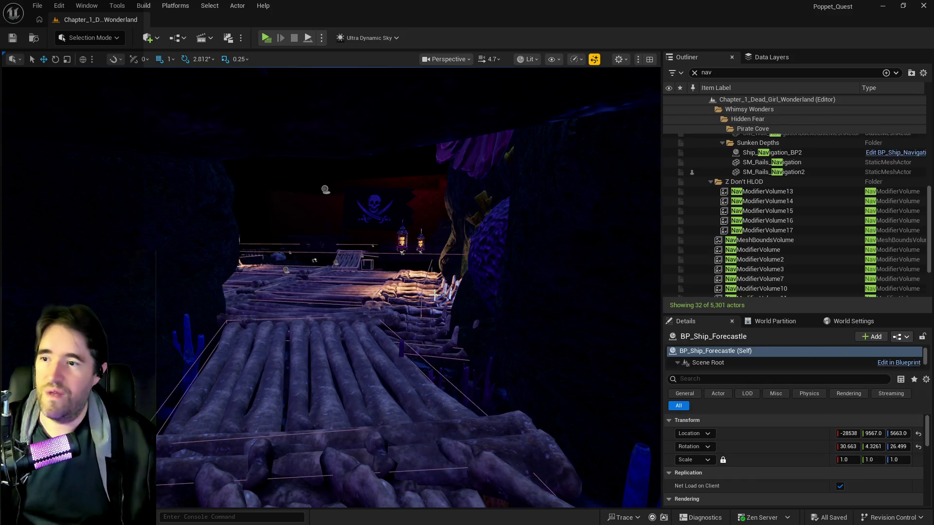
left_click_drag(435, 294, 434, 294)
key("ctrl+space")
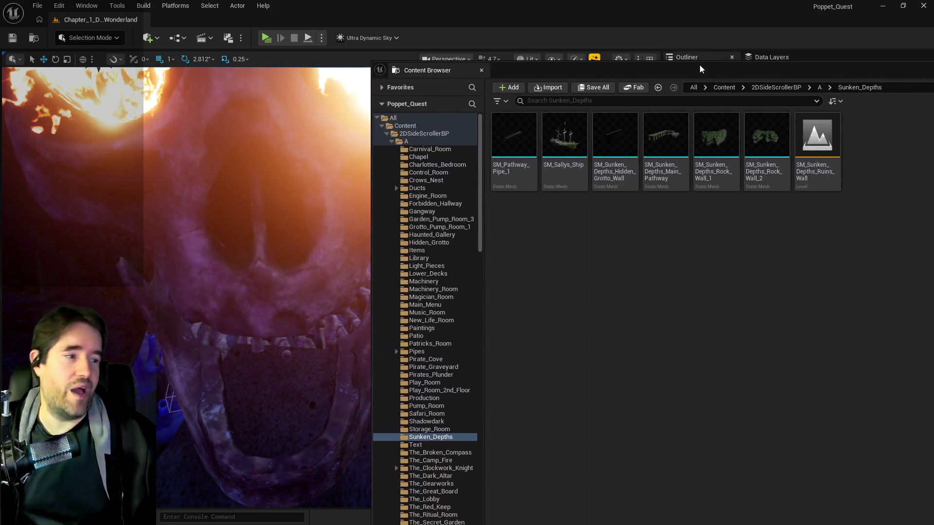
Open the Tarot_10_Wheel_Of_Fortune folder and select BP_Projectile_Wheel_Of_Fortune_Healing.
left_click_drag(702, 69, 379, 39)
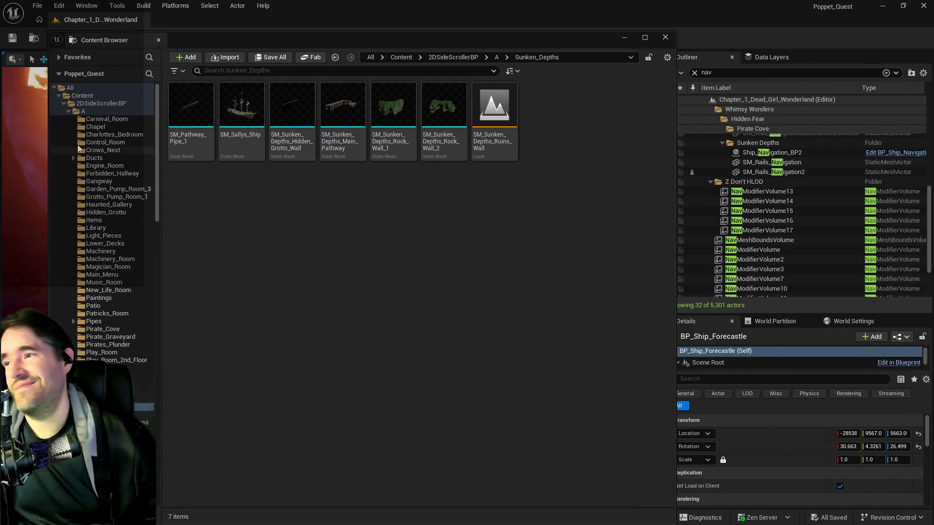
left_click(69, 111)
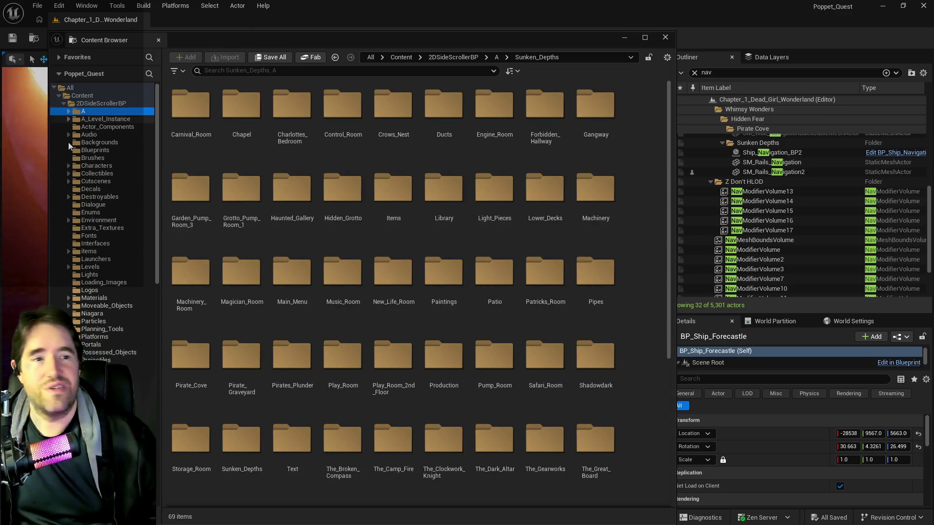
scroll(68, 139, "down", 15)
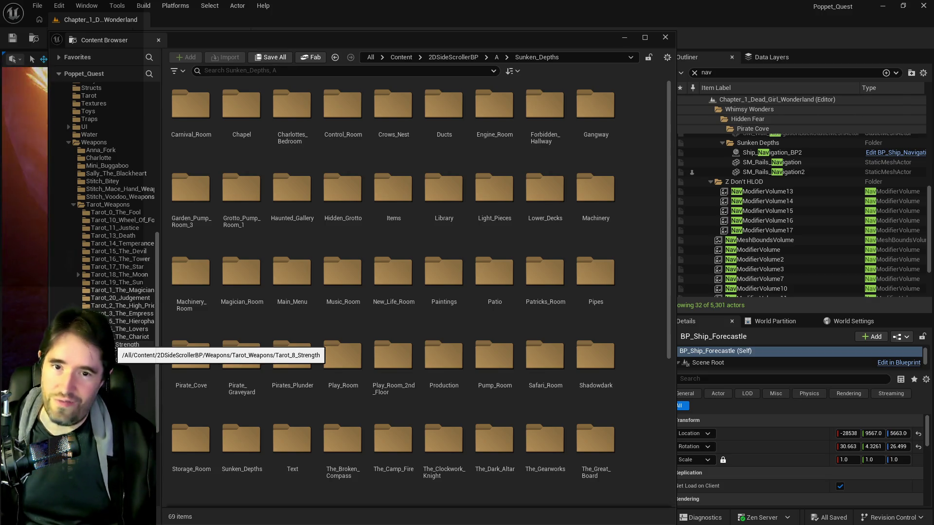
mouse_move(241, 40)
left_mouse_down()
mouse_move(296, 50)
mouse_move(925, 58)
mouse_move(582, 61)
mouse_move(325, 34)
mouse_move(302, 43)
left_mouse_up()
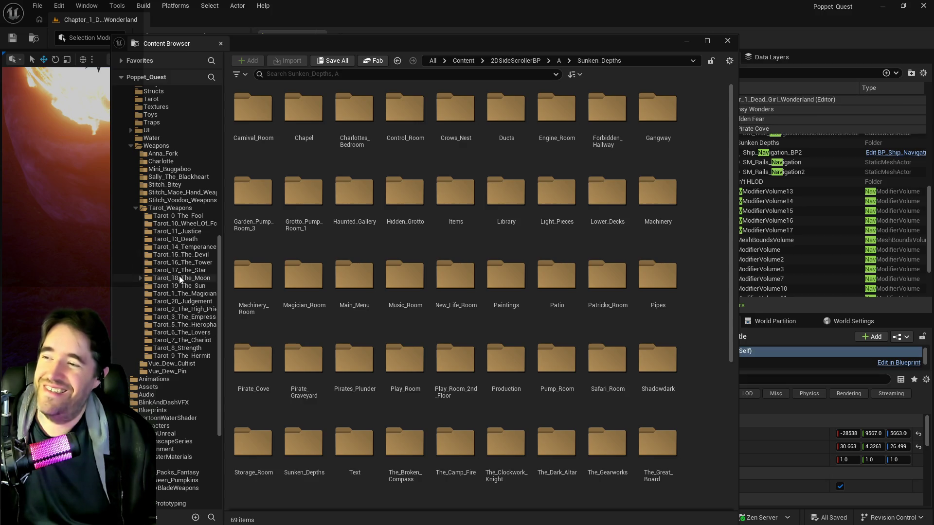
left_click(182, 224)
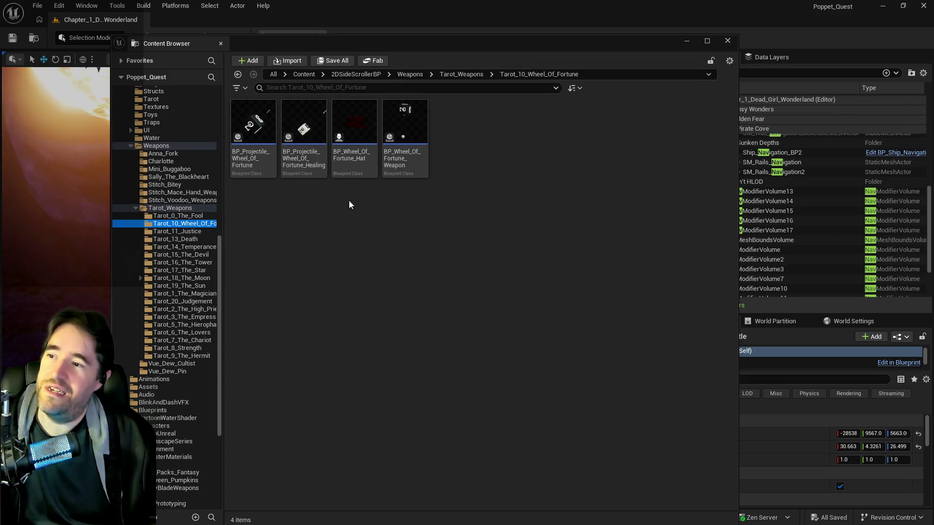
left_click(307, 154)
Open BP_Projectile_Wheel_Of_Fortune_Healing in a maximized Blueprint editor.
double_click(307, 153)
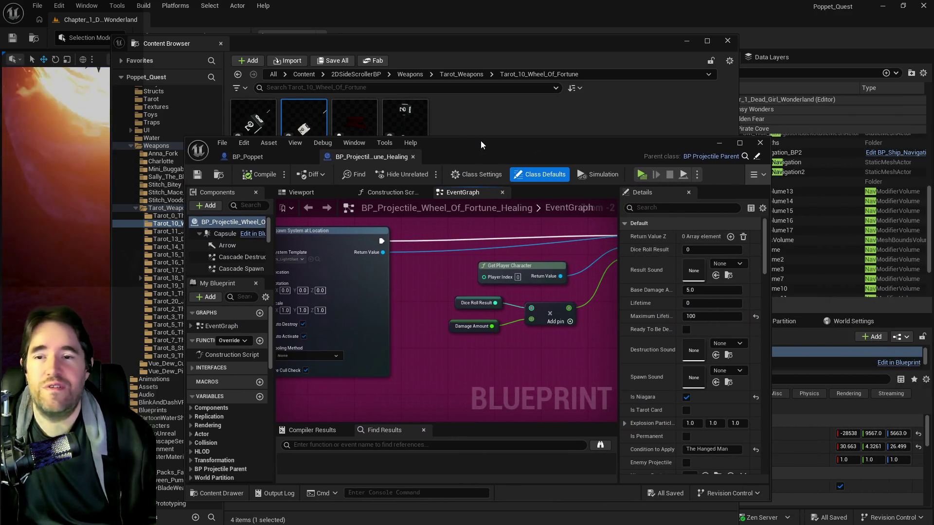
double_click(481, 141)
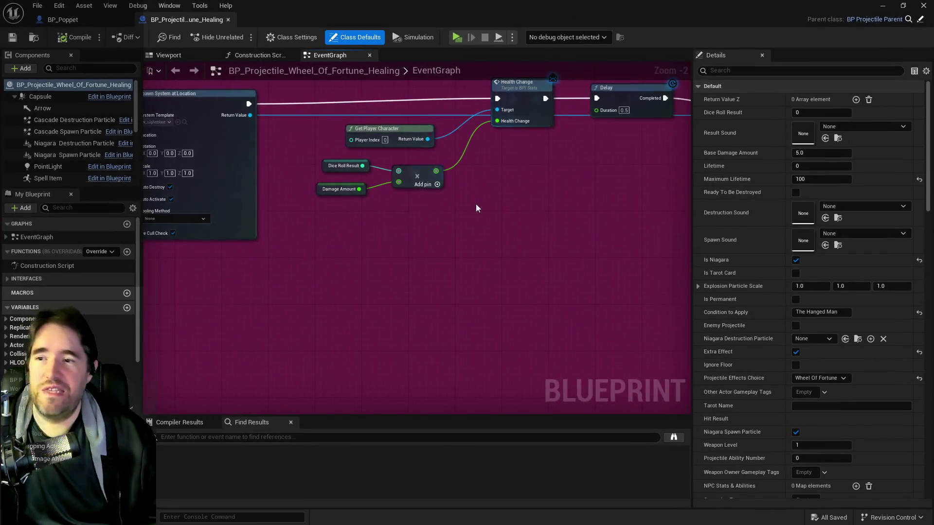
scroll(477, 195, "down", 4)
mouse_move(456, 237)
left_mouse_down()
mouse_move(391, 290)
mouse_move(543, 229)
mouse_move(545, 255)
left_mouse_up()
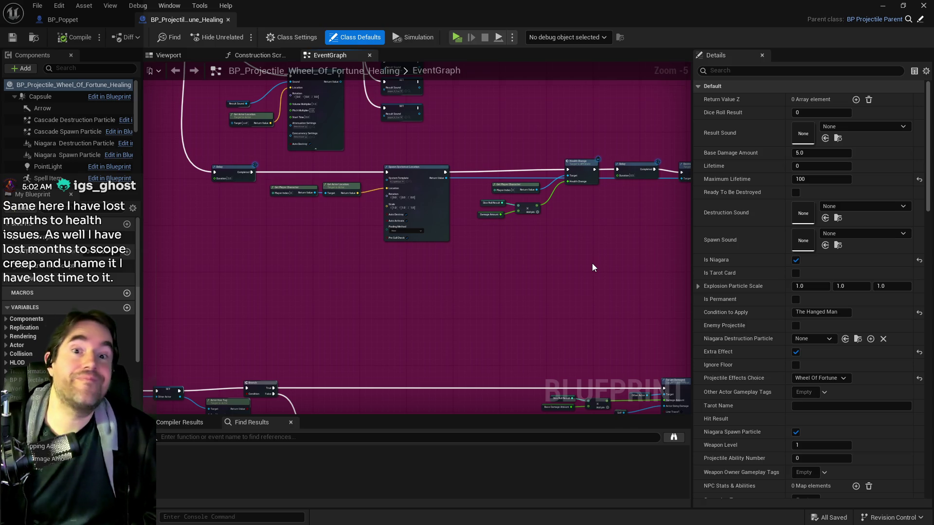
Survey the Switch on Int, When Destroyed and Begin Play nodes, selecting Roll Dice, then all nodes.
left_click_drag(592, 267, 330, 248)
scroll(328, 244, "down", 1)
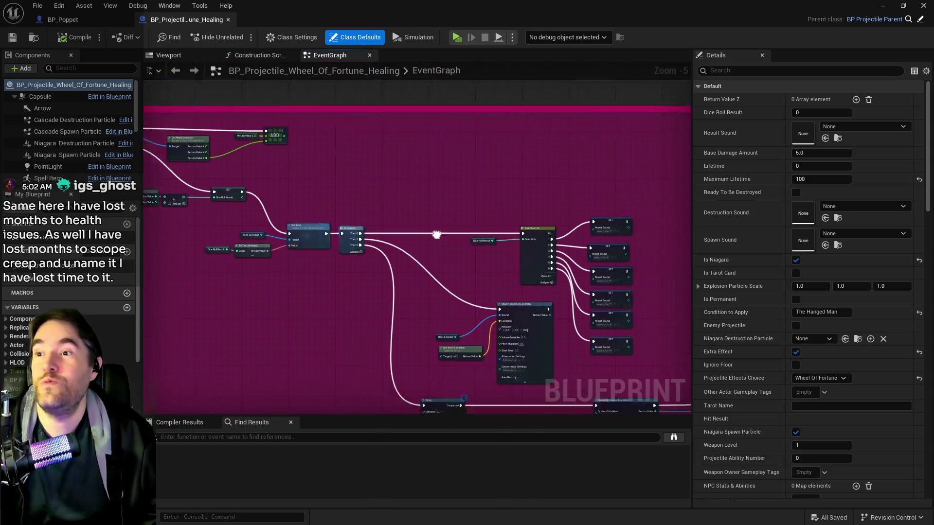
scroll(340, 154, "down", 1)
left_click_drag(322, 199, 451, 179)
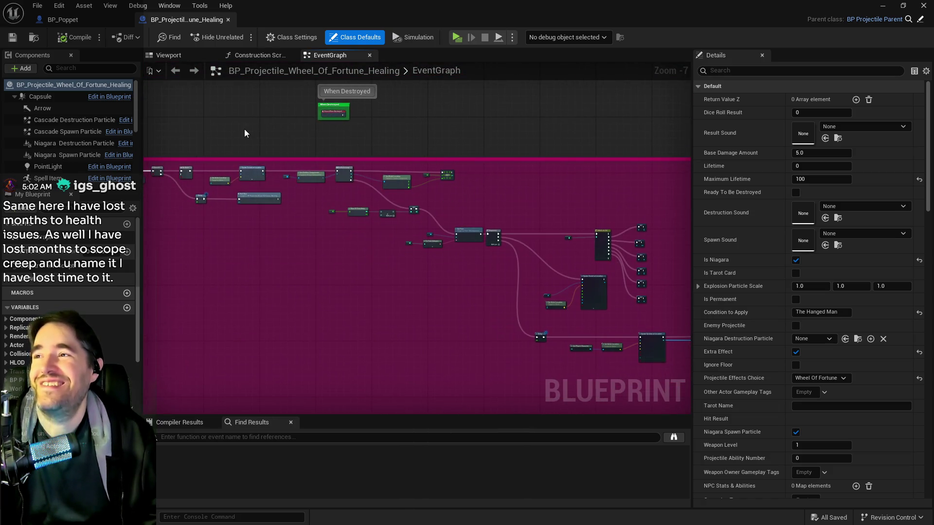
left_click_drag(244, 129, 381, 176)
scroll(381, 177, "up", 3)
scroll(422, 164, "up", 1)
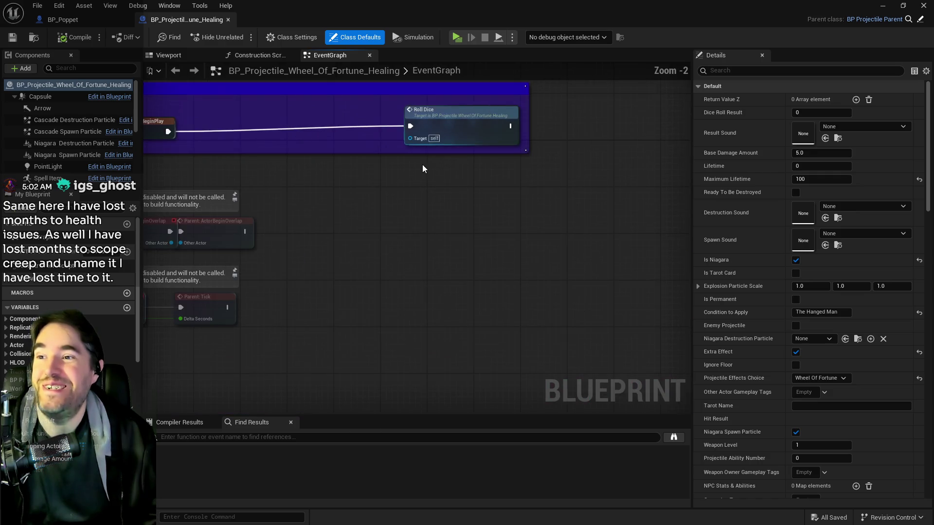
left_click(458, 130)
scroll(458, 130, "up", 1)
key("ctrl+a")
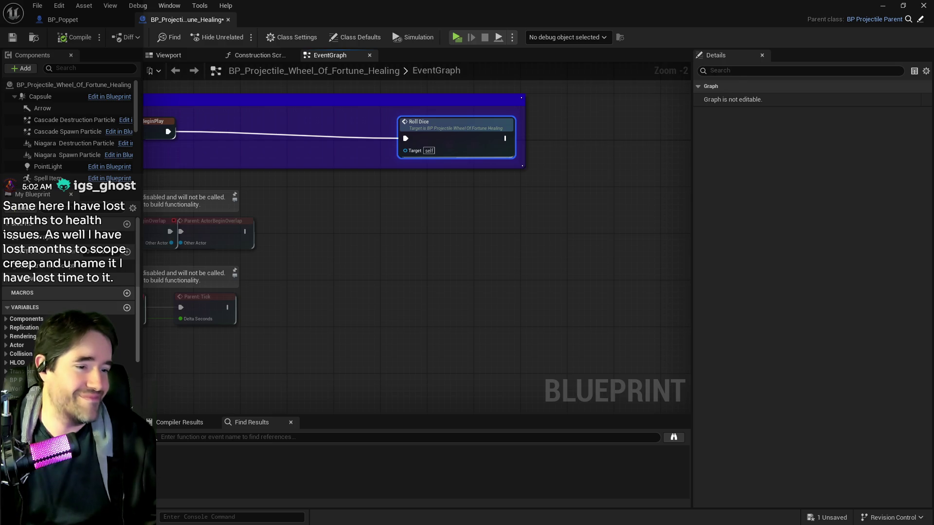
key("alt+Tab")
key("alt+Tab")
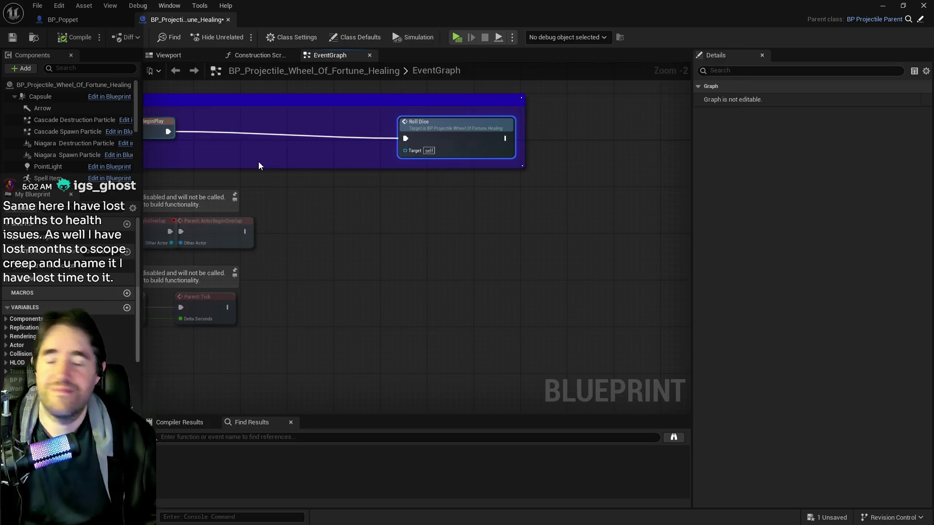
Shift the blue Event Begin Play comment group slightly left and down.
scroll(420, 221, "up", 2)
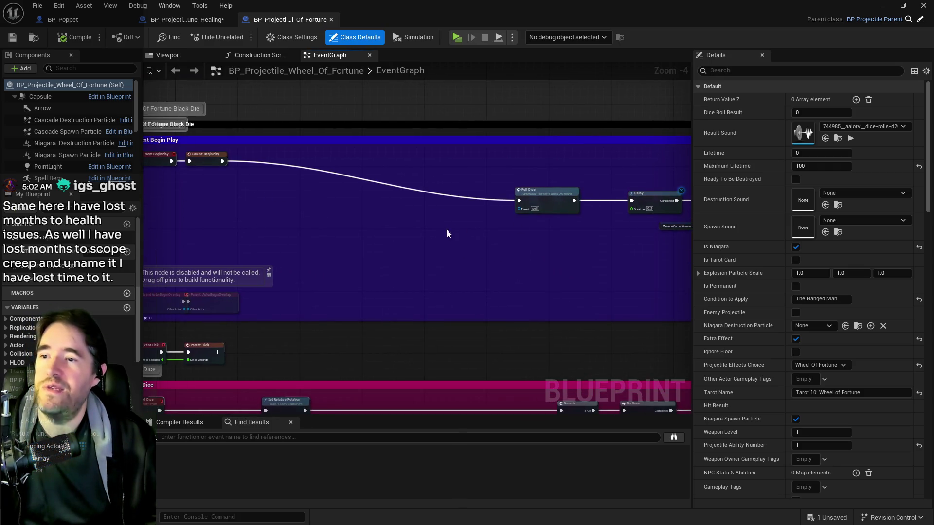
scroll(454, 234, "down", 2)
mouse_move(331, 180)
left_mouse_down()
mouse_move(730, 247)
mouse_move(530, 242)
left_mouse_up()
left_click_drag(497, 183, 486, 188)
left_click(314, 251)
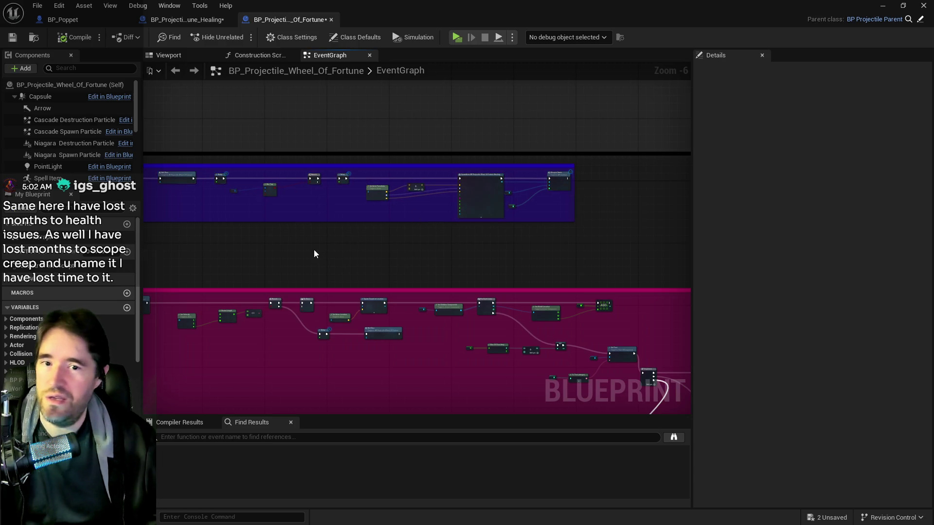
Pan through the Weapon Owner, Roll Dice, Switch on Int, For Each Loop and Destroy Actor nodes.
scroll(313, 253, "up", 4)
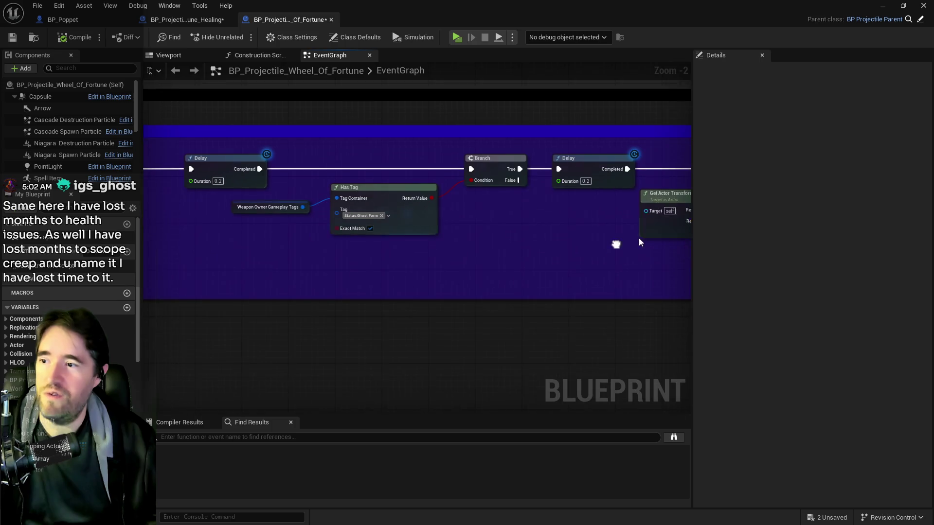
left_click_drag(540, 257, 678, 257)
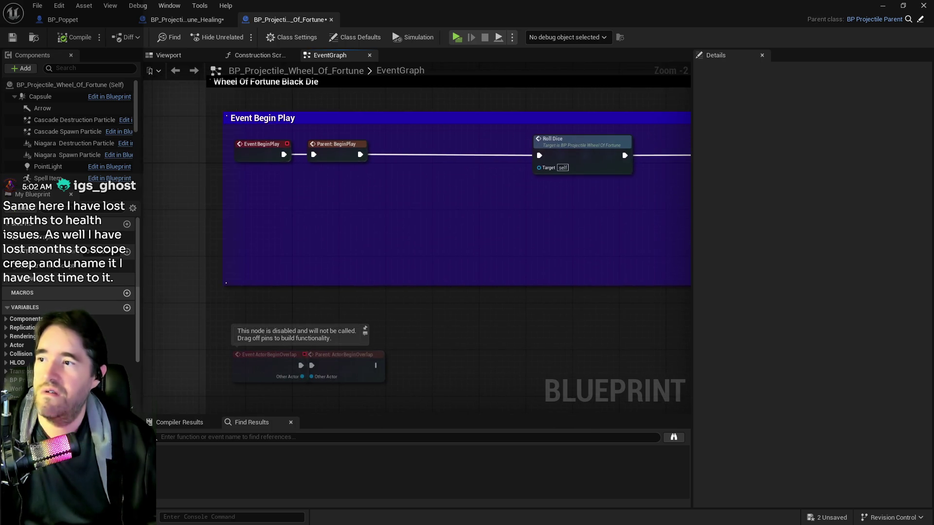
scroll(601, 209, "down", 3)
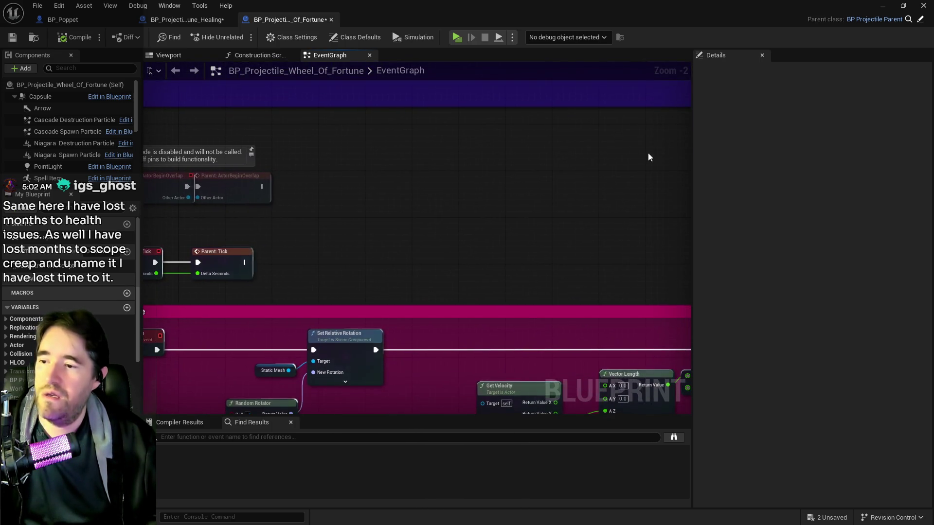
left_click_drag(601, 209, 601, 352)
scroll(383, 259, "up", 3)
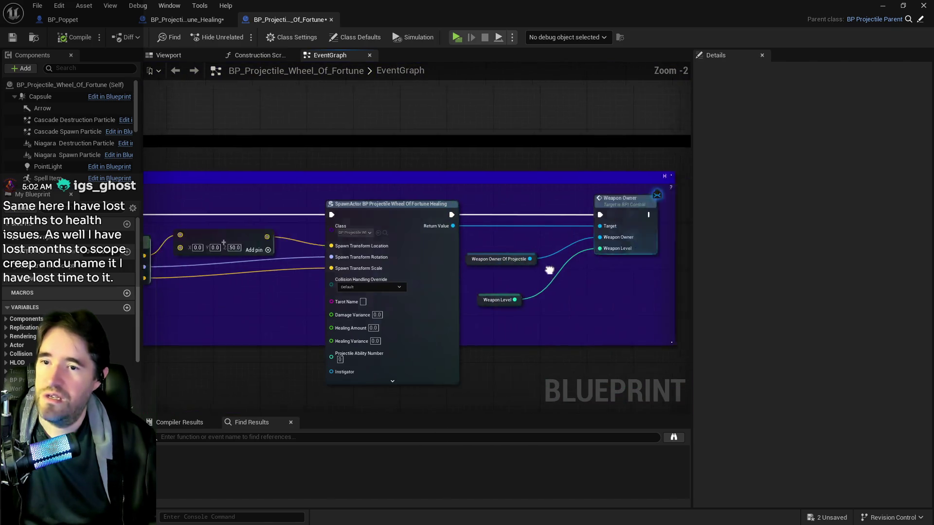
scroll(383, 260, "down", 5)
mouse_move(437, 302)
left_mouse_down()
mouse_move(401, 216)
mouse_move(425, 286)
mouse_move(445, 199)
left_mouse_up()
scroll(444, 199, "up", 3)
mouse_move(370, 163)
left_mouse_down()
mouse_move(462, 257)
mouse_move(492, 252)
mouse_move(236, 118)
mouse_move(456, 190)
mouse_move(432, 243)
mouse_move(408, 229)
mouse_move(323, 250)
mouse_move(393, 233)
left_mouse_up()
scroll(323, 299, "down", 1)
mouse_move(323, 298)
left_mouse_down()
mouse_move(425, 238)
mouse_move(425, 271)
mouse_move(526, 388)
left_mouse_up()
mouse_move(380, 364)
left_mouse_down()
mouse_move(396, 326)
mouse_move(419, 311)
left_mouse_up()
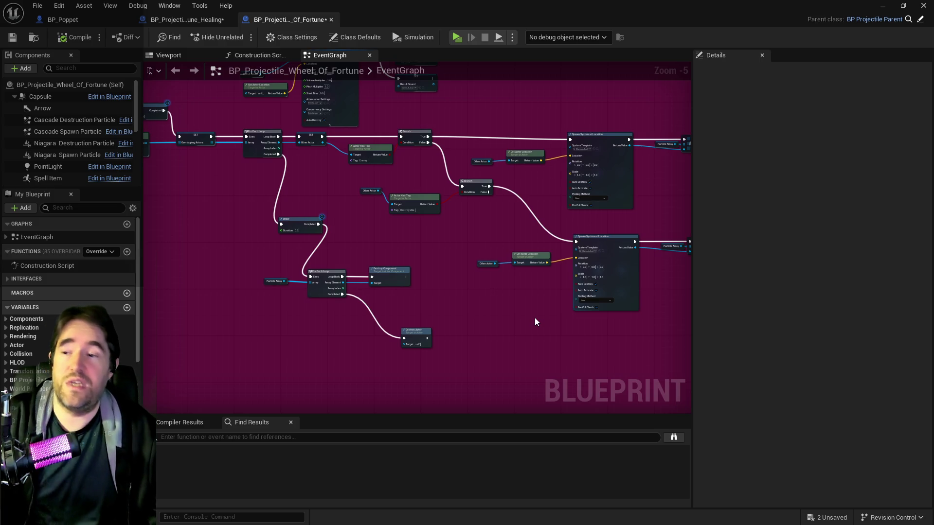
Inspect the Spawn System at Location and Destroyable Hit nodes in the EventGraph.
left_click_drag(504, 302, 375, 302)
left_click_drag(584, 244, 430, 254)
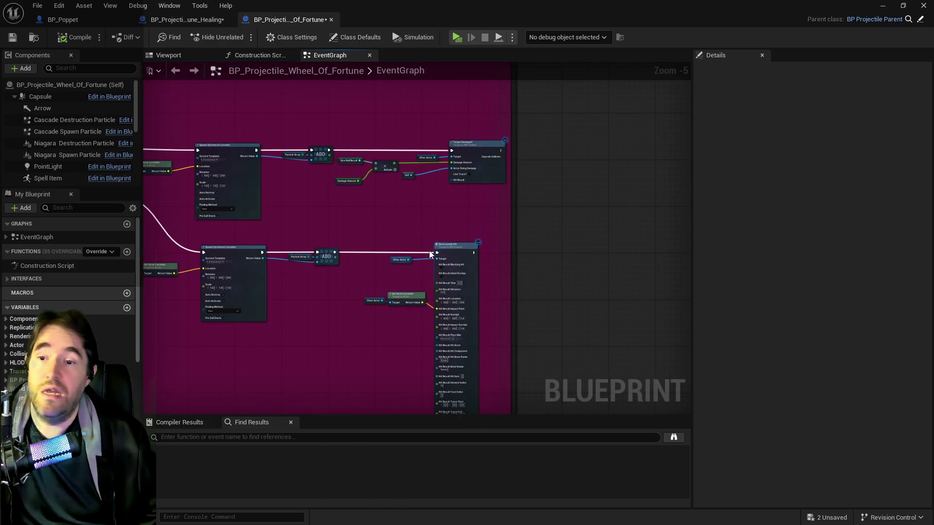
left_click_drag(398, 214, 410, 232)
scroll(436, 253, "up", 2)
mouse_move(452, 261)
left_mouse_down()
mouse_move(517, 227)
mouse_move(622, 198)
left_mouse_up()
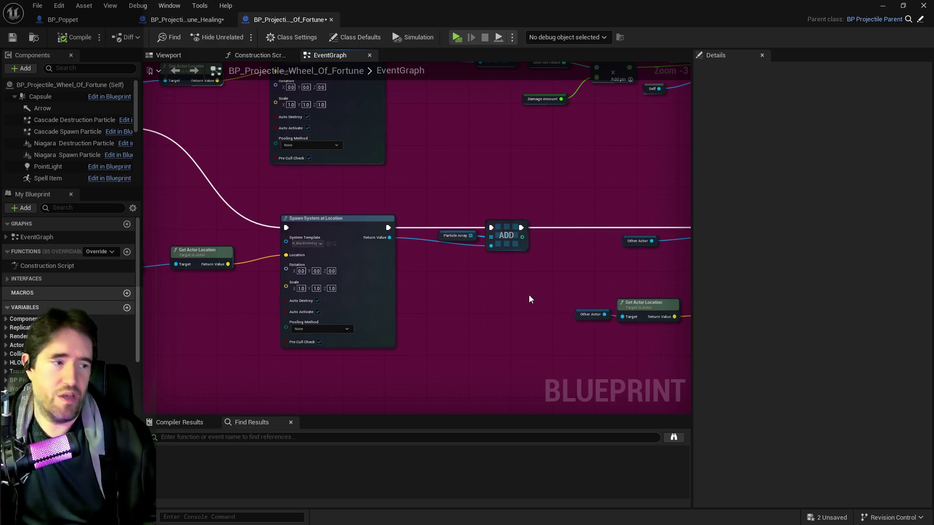
scroll(481, 334, "down", 2)
mouse_move(481, 333)
left_mouse_down()
mouse_move(493, 328)
mouse_move(466, 287)
mouse_move(446, 288)
mouse_move(473, 291)
left_mouse_up()
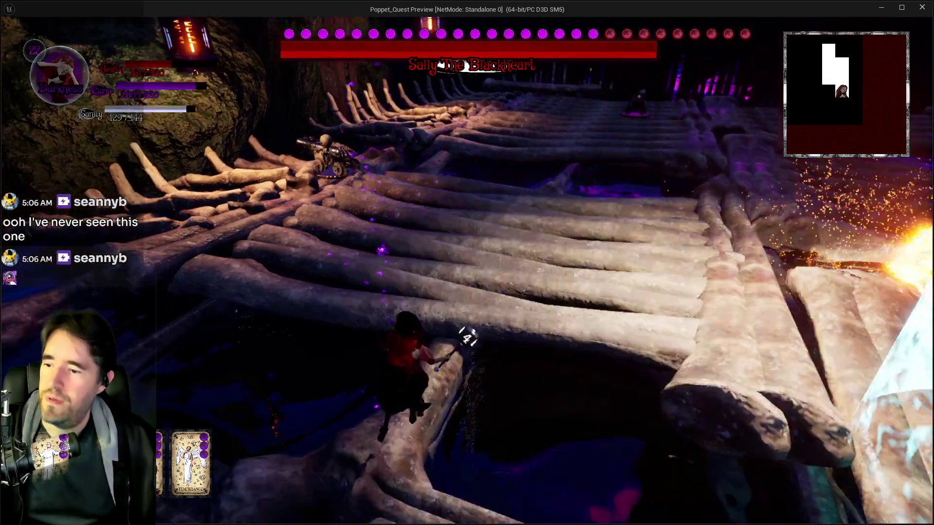
Fight the boss in Light and Darkness forms, then stop the session and return to the editor.
key("w")
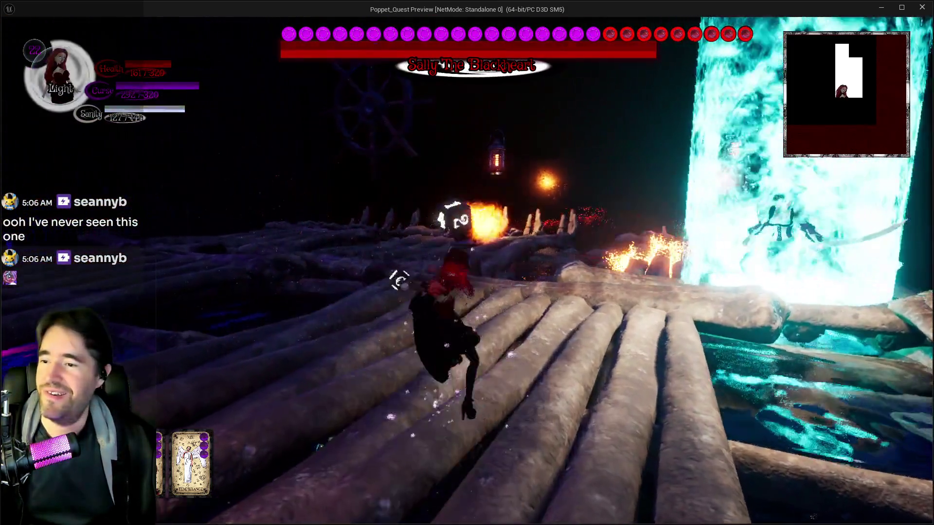
left_click(399, 280)
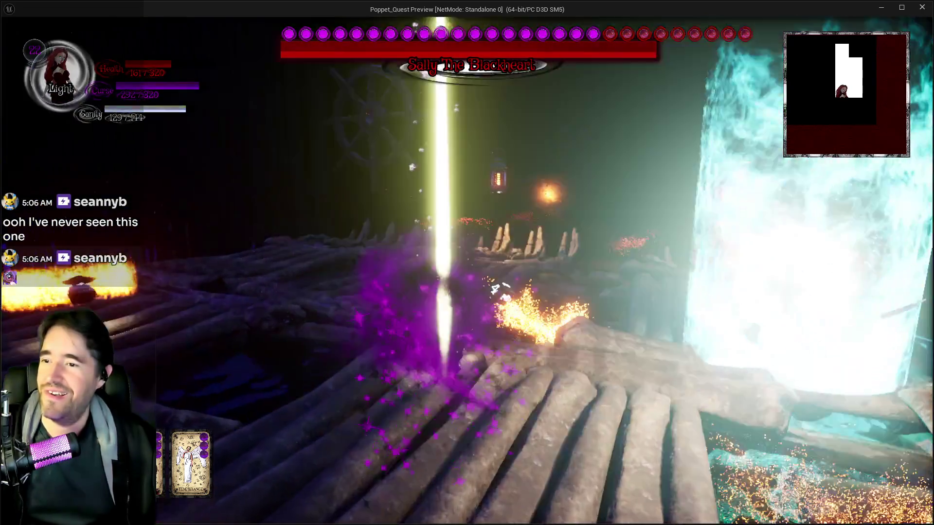
key("shift")
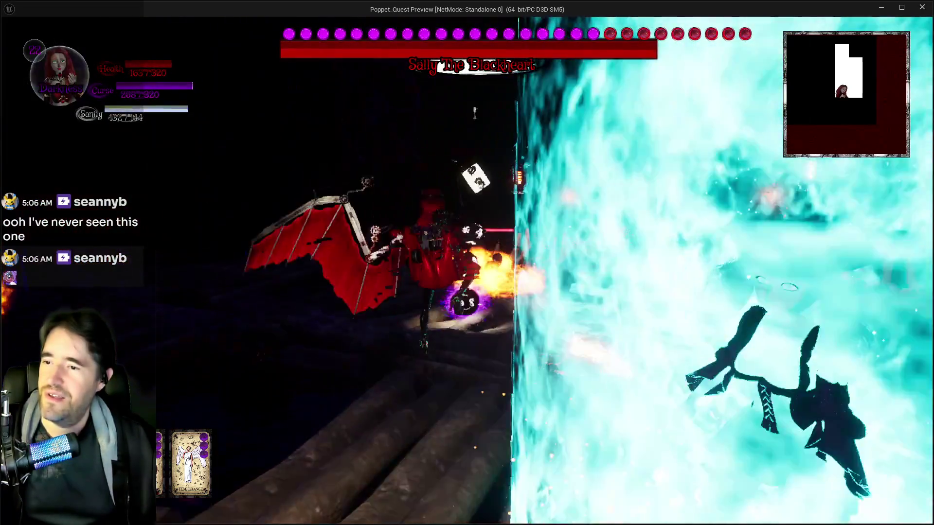
key("w")
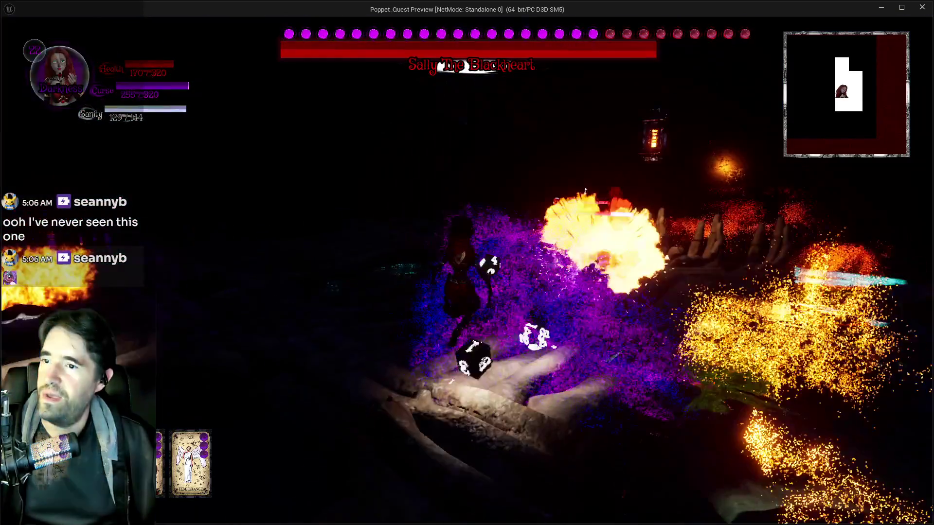
key("w")
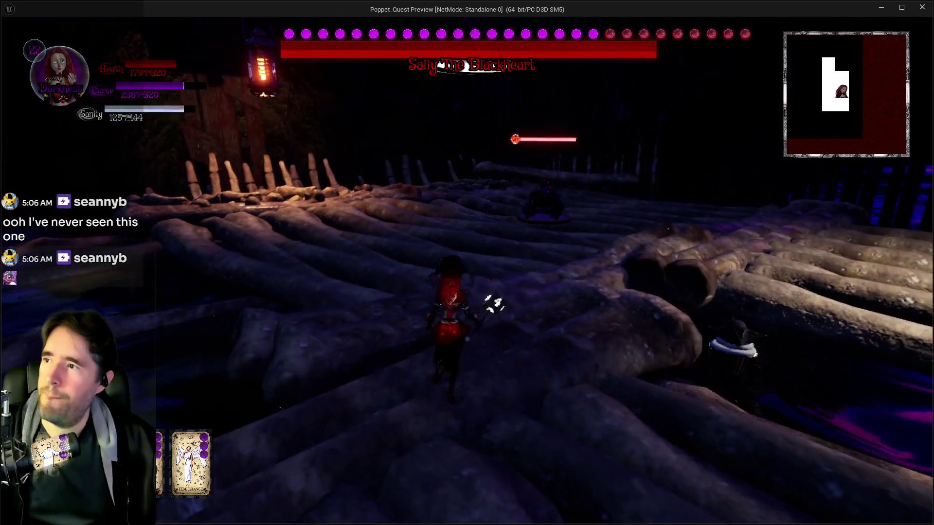
key("w")
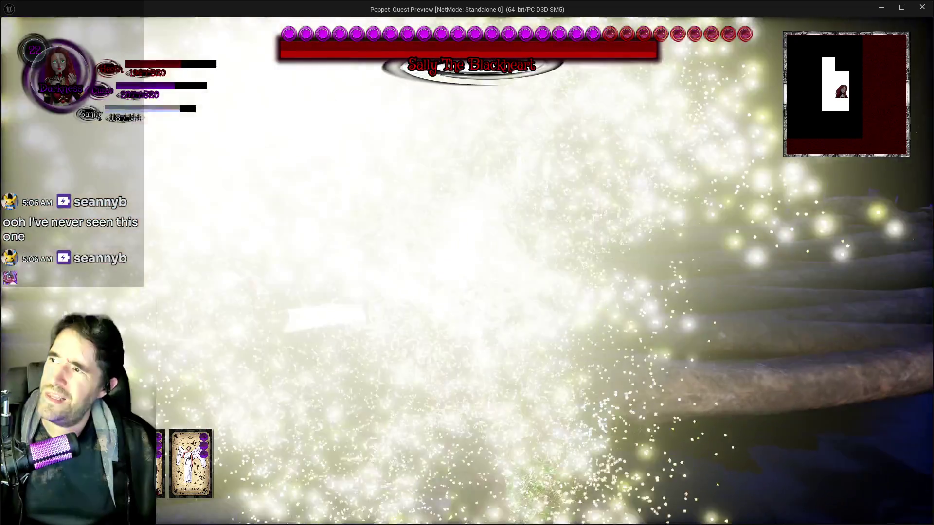
key("alt+Tab")
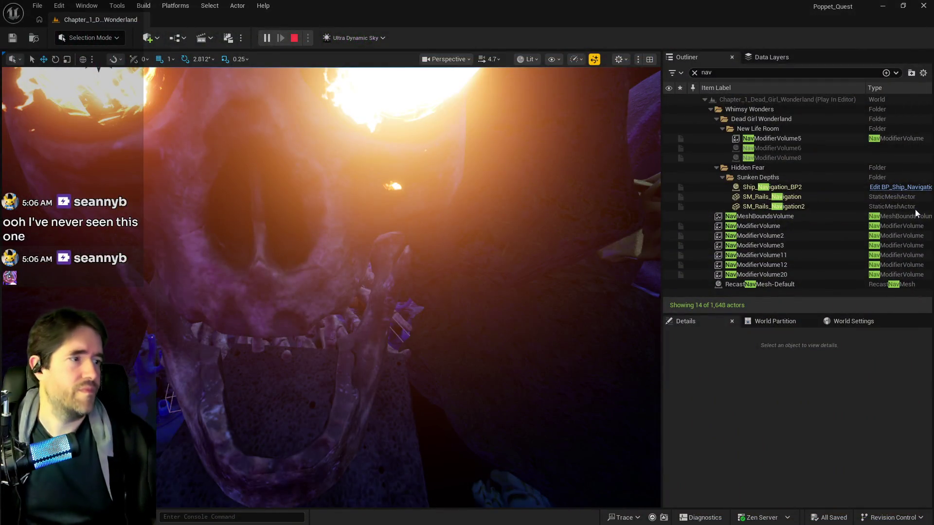
key("Escape")
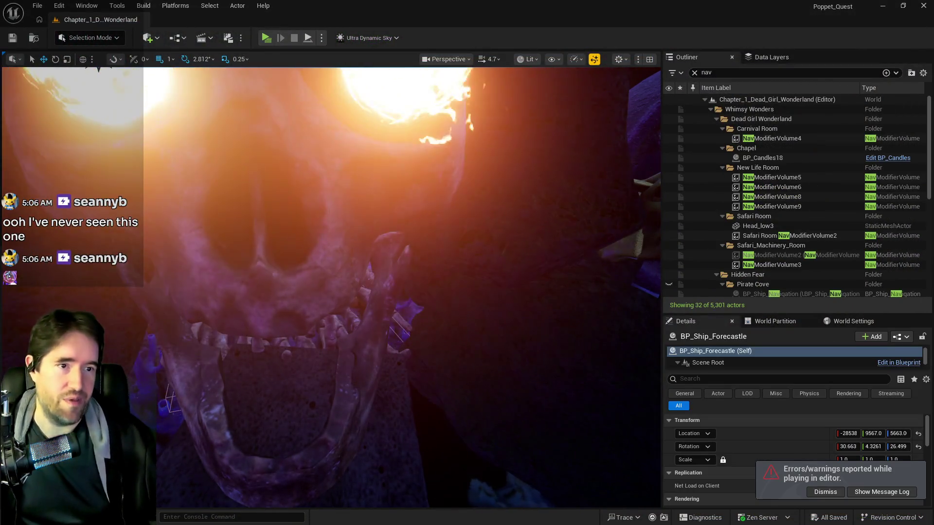
Move the Content Browser aside and switch to BP_Poppet's Tarot Graph with 23 Tarot Cards.
key("ctrl+b")
left_click_drag(931, 71, 620, 71)
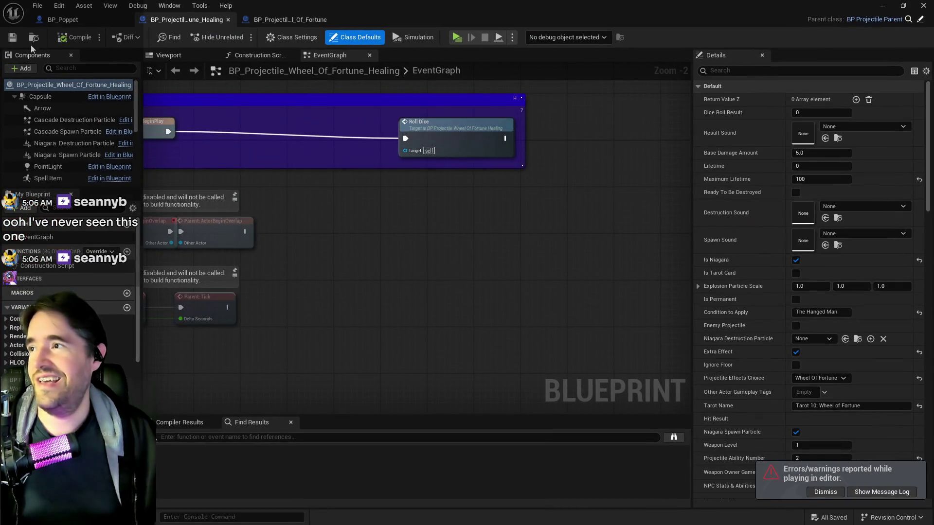
left_click(49, 20)
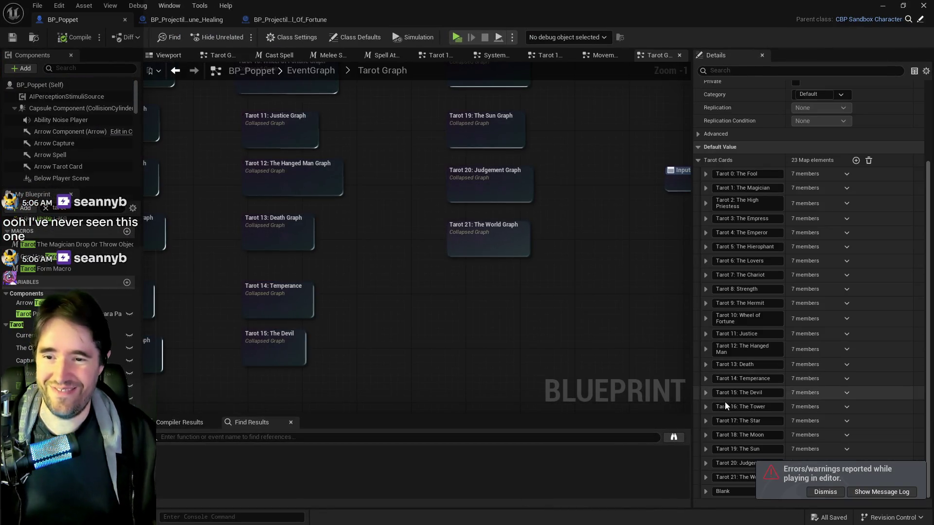
Dismiss the play-in-editor error toast and expand Tarot 10: Wheel of Fortune down to Tarot Card entry 2.
left_click(815, 491)
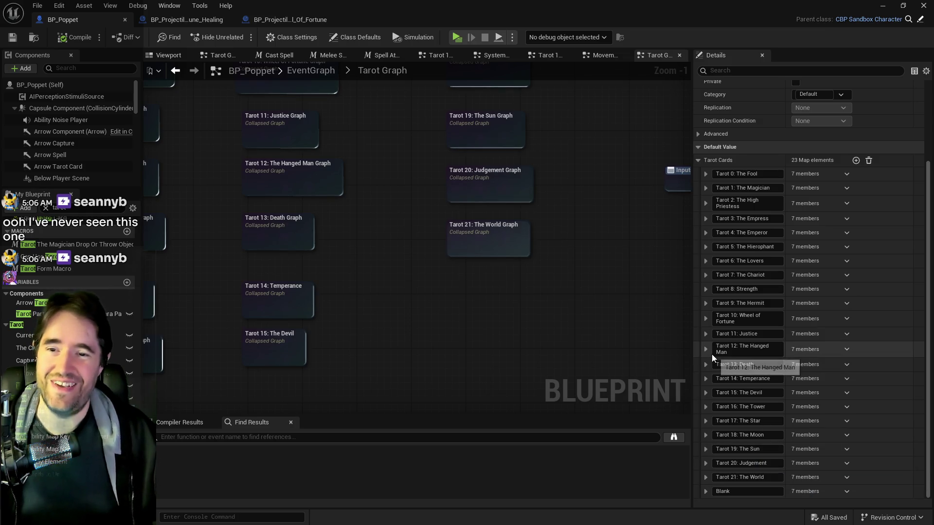
left_click(706, 318)
left_click(713, 412)
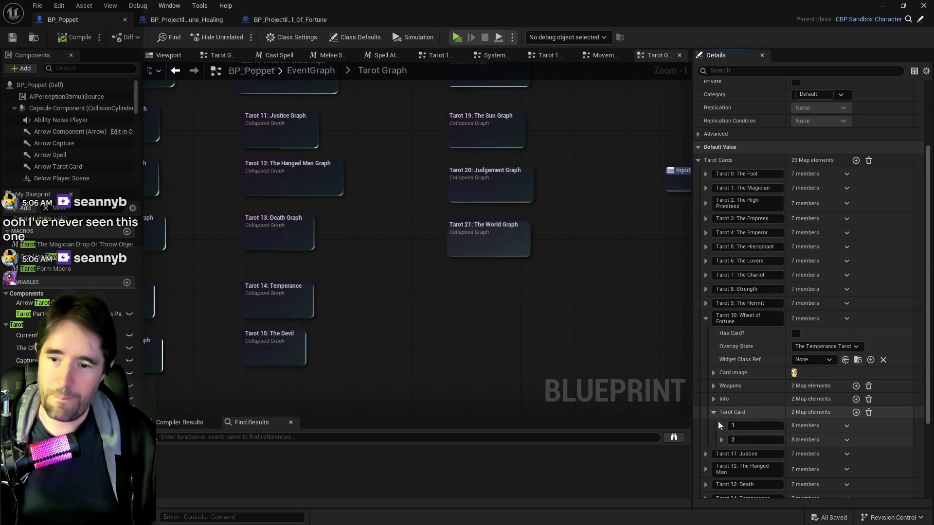
scroll(718, 428, "down", 1)
left_click(721, 409)
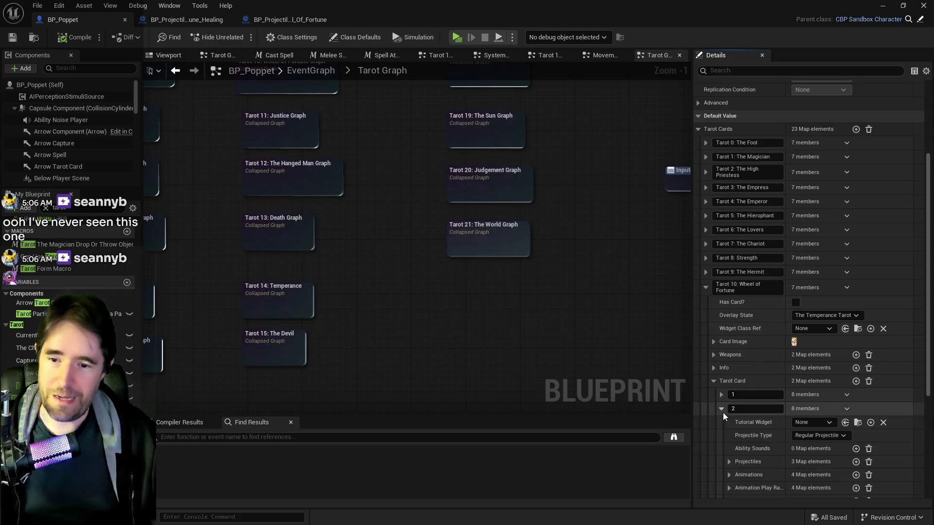
Expand entry 2's Stats, check its Healing Amount of 5.0, and return to BP_Projectile_Wheel_Of_Fortune_Healing.
scroll(787, 461, "down", 2)
left_click(729, 454)
scroll(743, 455, "down", 3)
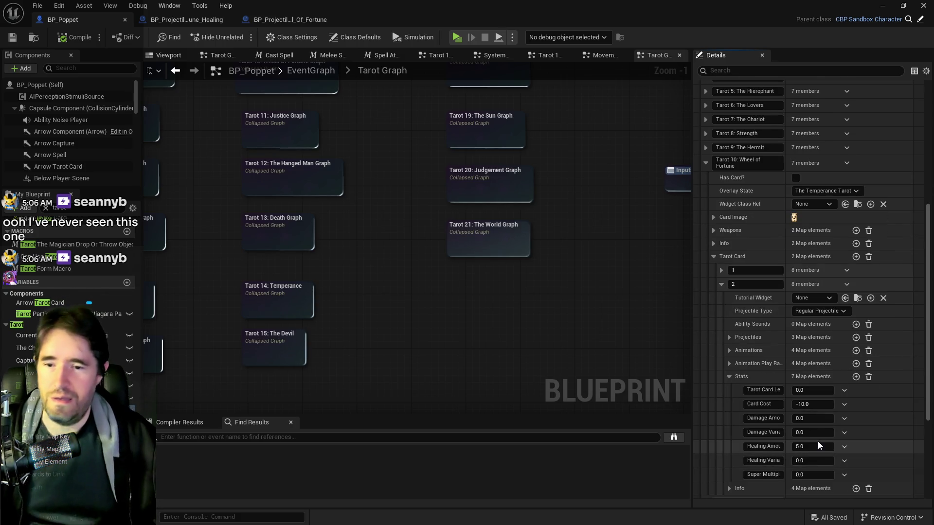
left_click(818, 444)
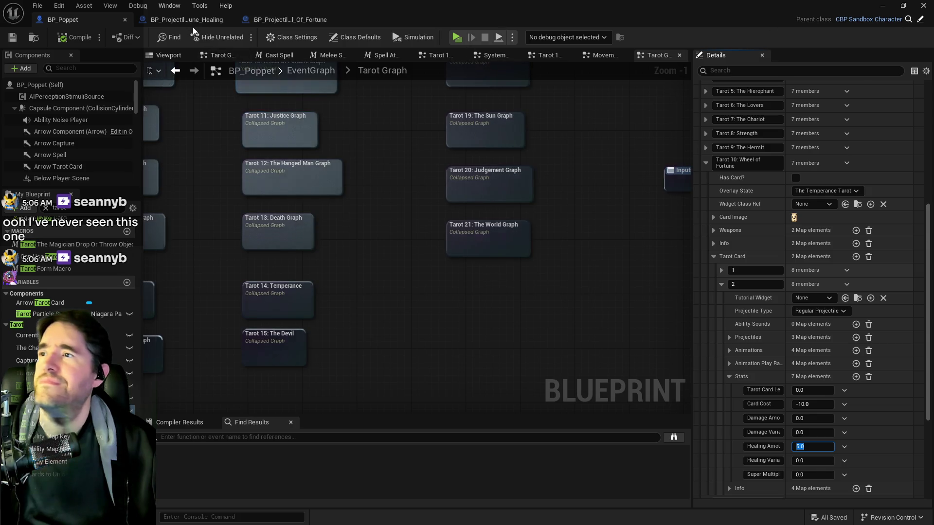
left_click(193, 24)
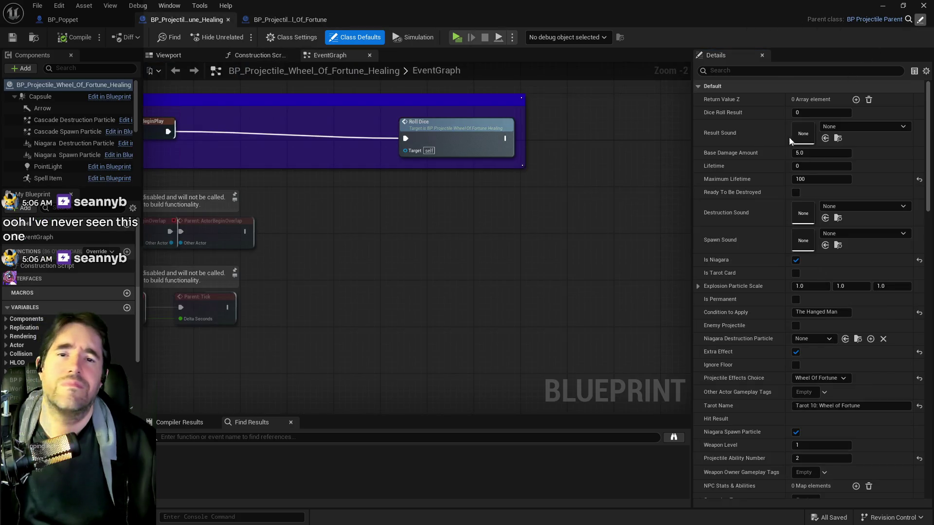
Open BP_Projectile_Parent, trace the Projectile Collision Graph's overlap-to-hit chain, then go up to the EventGraph.
left_click(874, 19)
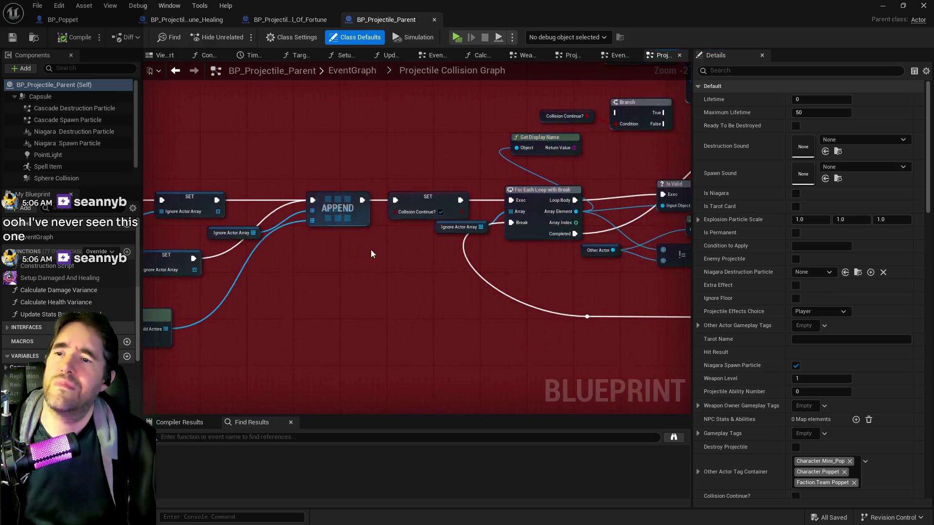
scroll(371, 250, "down", 3)
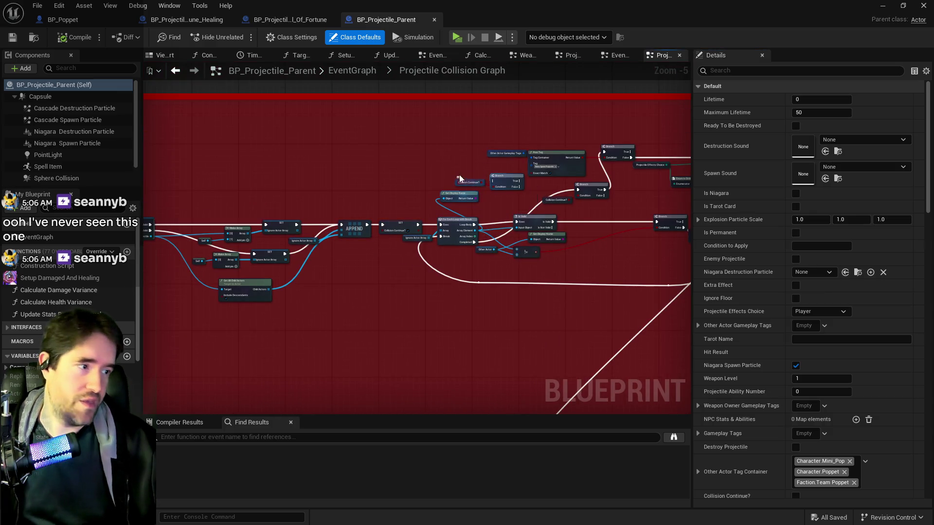
mouse_move(395, 179)
left_mouse_down()
mouse_move(594, 182)
mouse_move(558, 176)
left_mouse_up()
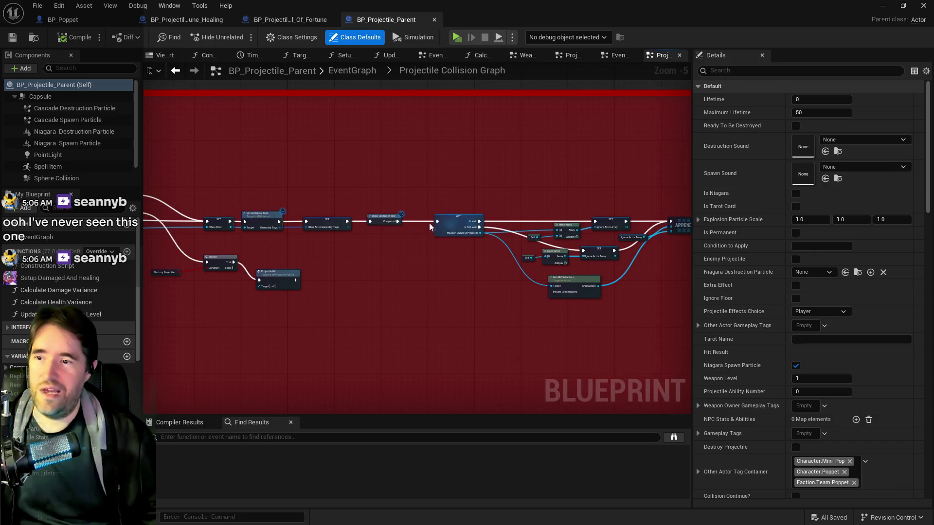
left_click_drag(388, 267, 535, 285)
scroll(398, 214, "up", 2)
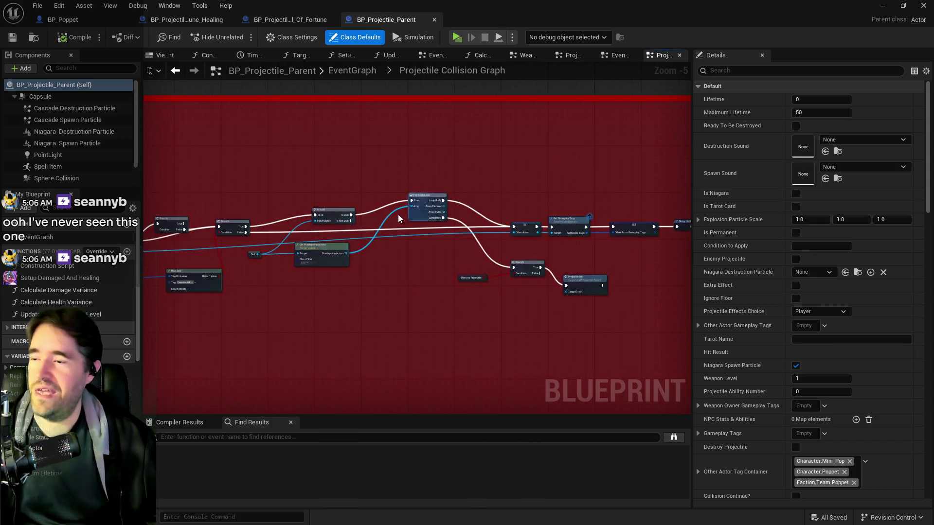
scroll(410, 264, "down", 2)
mouse_move(306, 227)
left_mouse_down()
mouse_move(457, 142)
mouse_move(483, 145)
mouse_move(282, 198)
left_mouse_up()
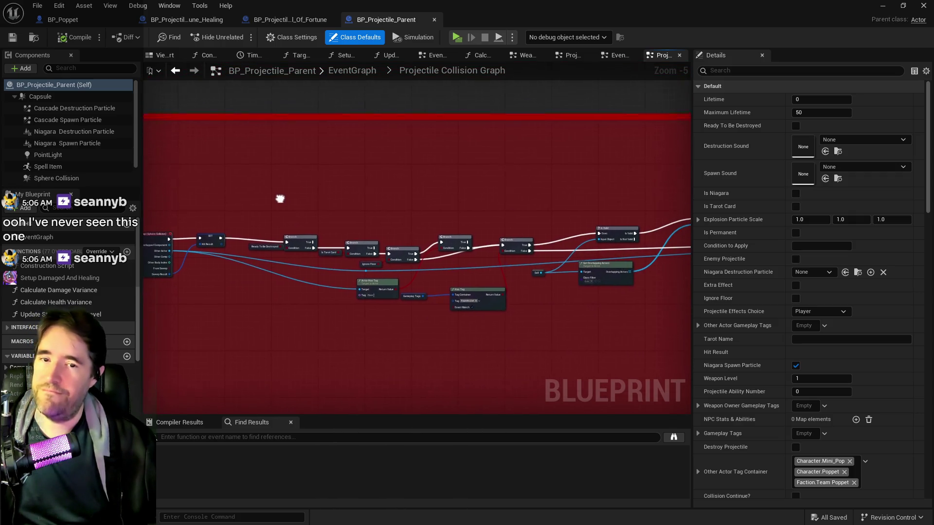
left_click_drag(513, 354, 80, 352)
left_click(346, 73)
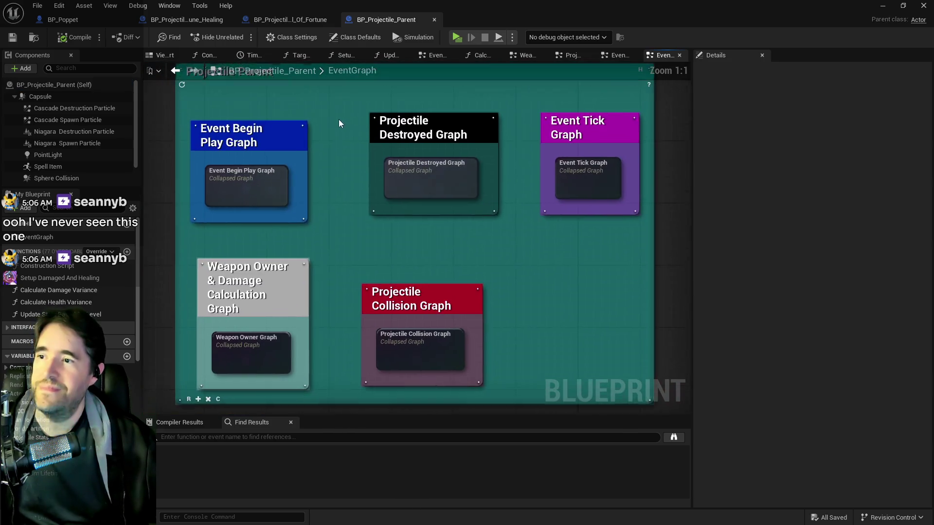
double_click(256, 195)
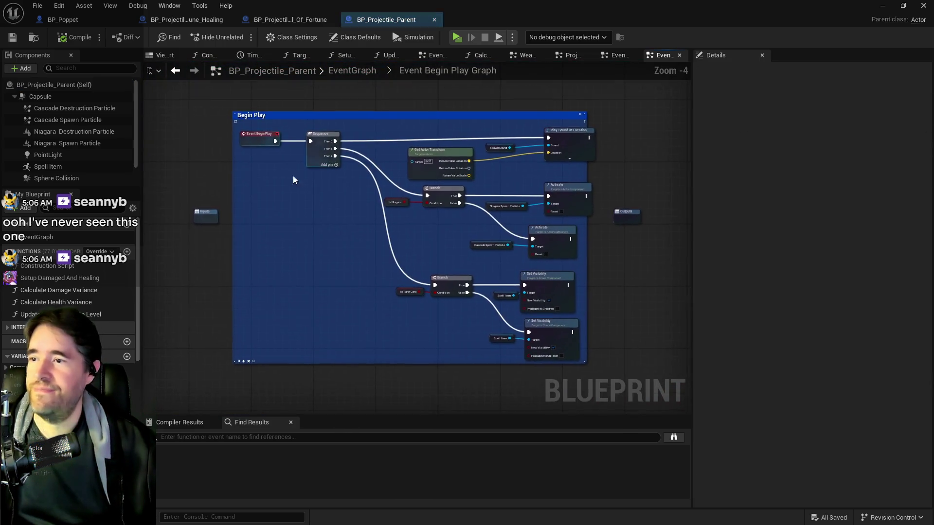
scroll(524, 161, "up", 2)
mouse_move(525, 160)
left_mouse_down()
mouse_move(532, 203)
mouse_move(444, 179)
mouse_move(334, 197)
left_mouse_up()
left_click_drag(319, 244, 375, 393)
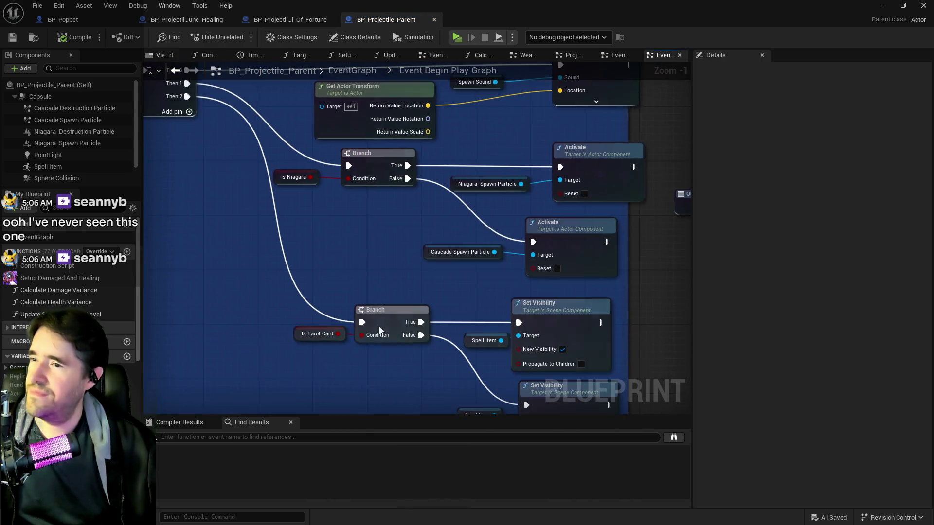
left_click(344, 74)
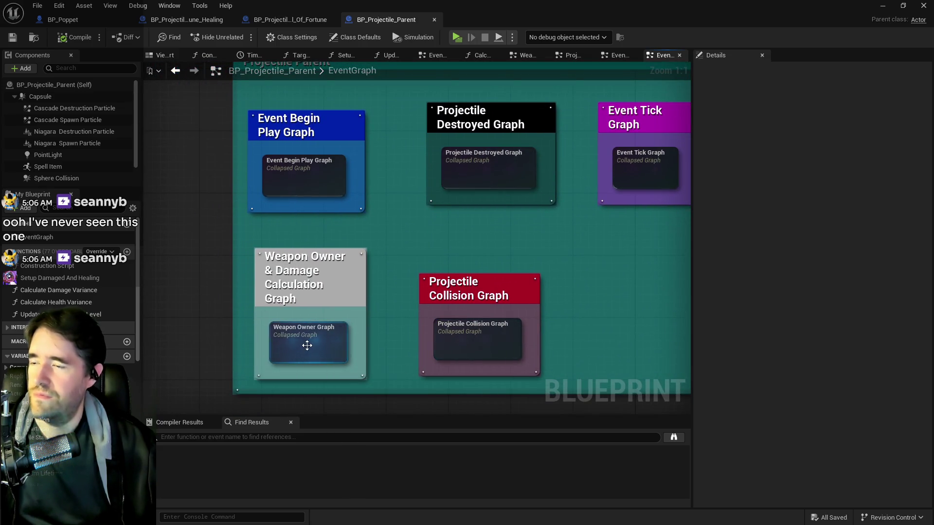
mouse_move(307, 346)
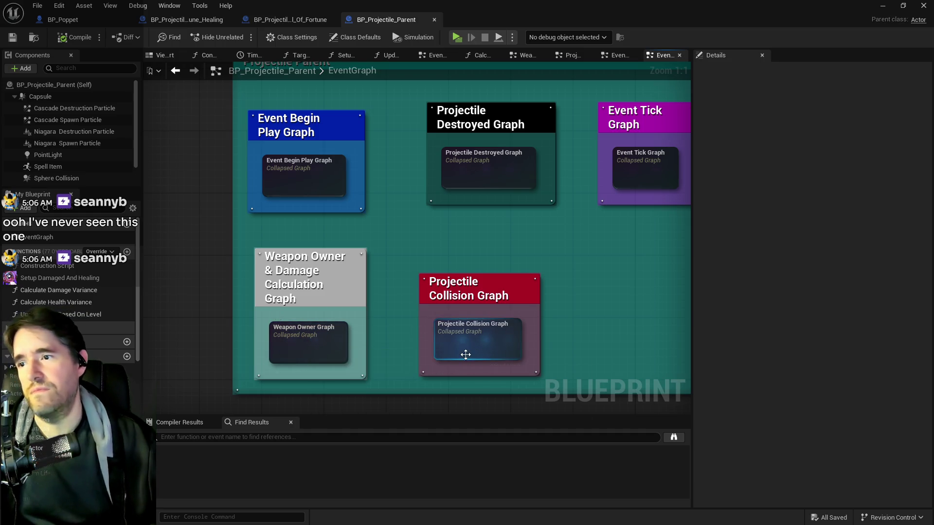
double_click(298, 335)
Trace the Weapon Owner Graph from Get Gameplay Tags through the Setup Poppet and Setup Enemy Projectile checks.
scroll(193, 212, "up", 9)
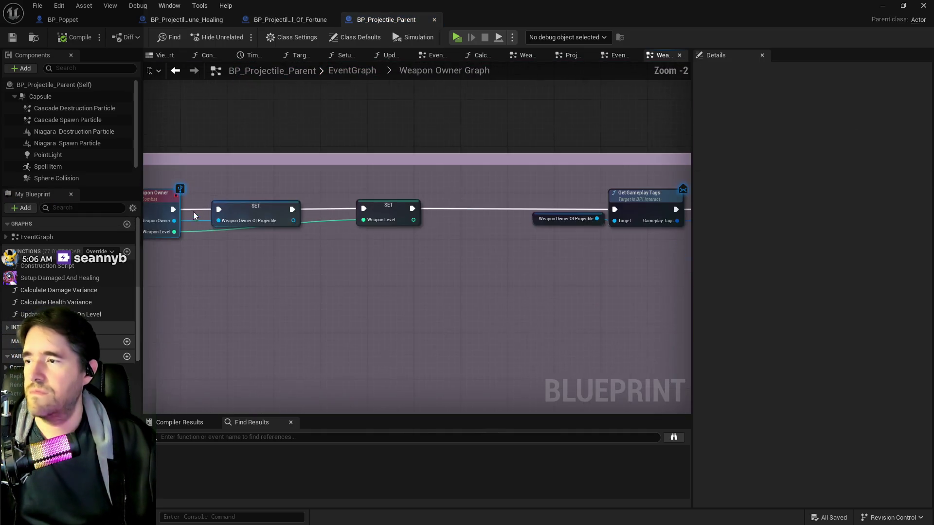
left_click_drag(441, 317, 273, 277)
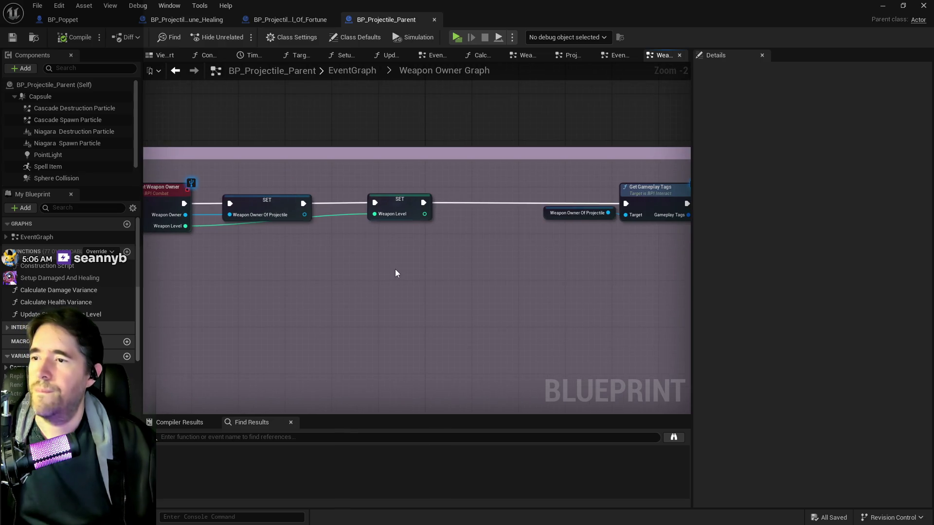
left_click_drag(395, 269, 271, 240)
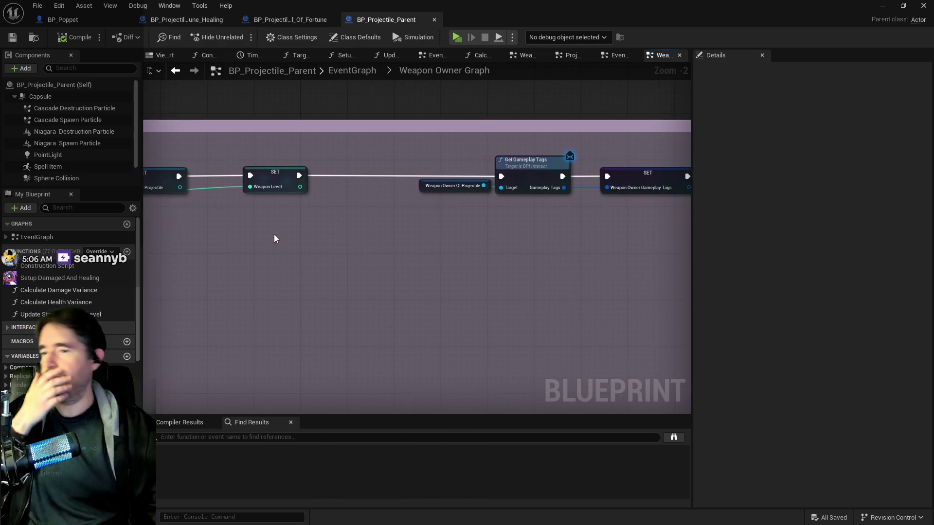
left_click_drag(482, 273, 151, 258)
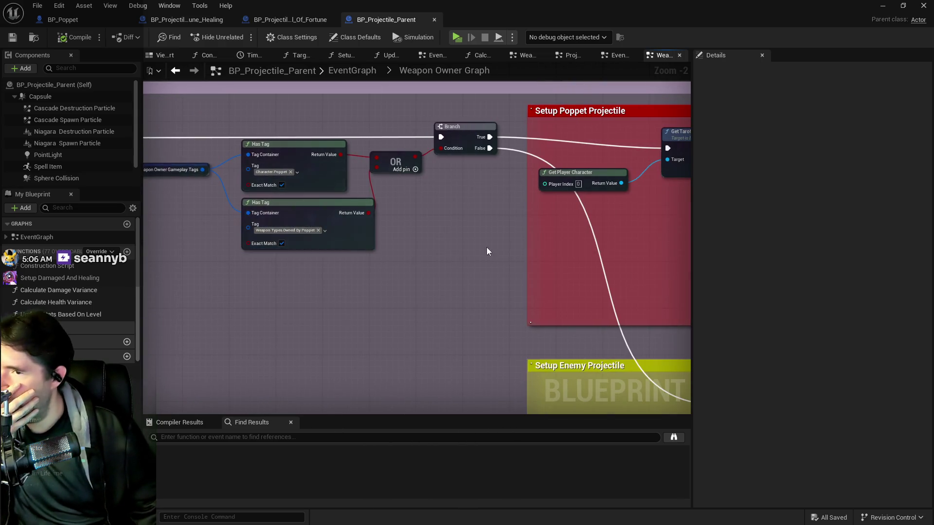
left_click_drag(486, 253, 243, 200)
scroll(243, 200, "down", 1)
mouse_move(398, 209)
left_mouse_down()
mouse_move(342, 194)
mouse_move(567, 263)
left_mouse_up()
Follow the enemy projectile stats lookup through to the damage amount setter.
scroll(342, 194, "down", 1)
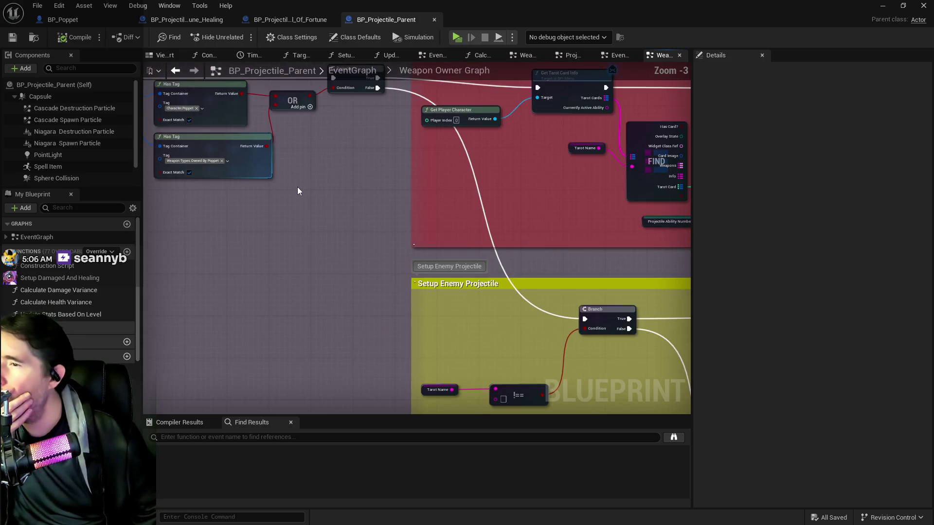
scroll(295, 184, "up", 2)
scroll(340, 200, "up", 1)
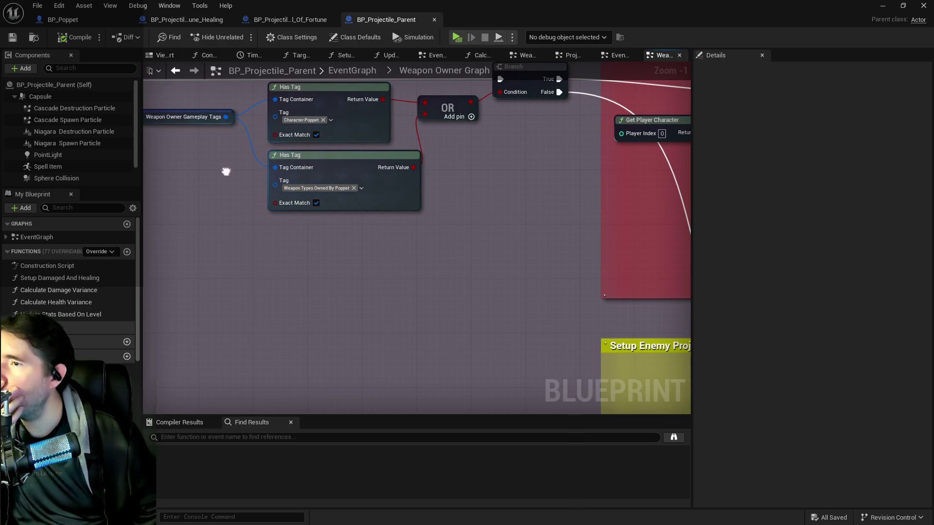
left_click_drag(506, 210, 360, 212)
scroll(532, 271, "down", 2)
scroll(388, 188, "up", 1)
mouse_move(532, 271)
left_mouse_down()
mouse_move(388, 188)
mouse_move(192, 124)
mouse_move(88, 44)
mouse_move(95, 40)
left_mouse_up()
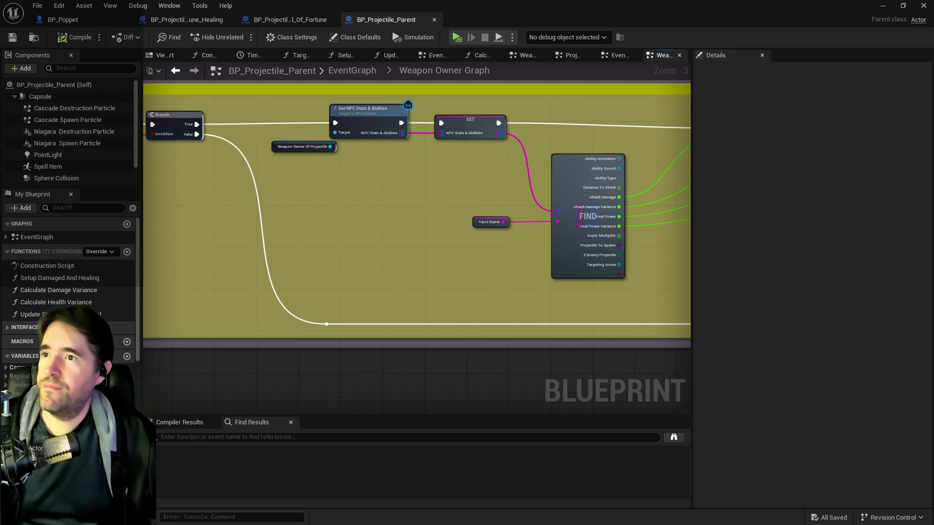
left_click_drag(406, 226, 307, 233)
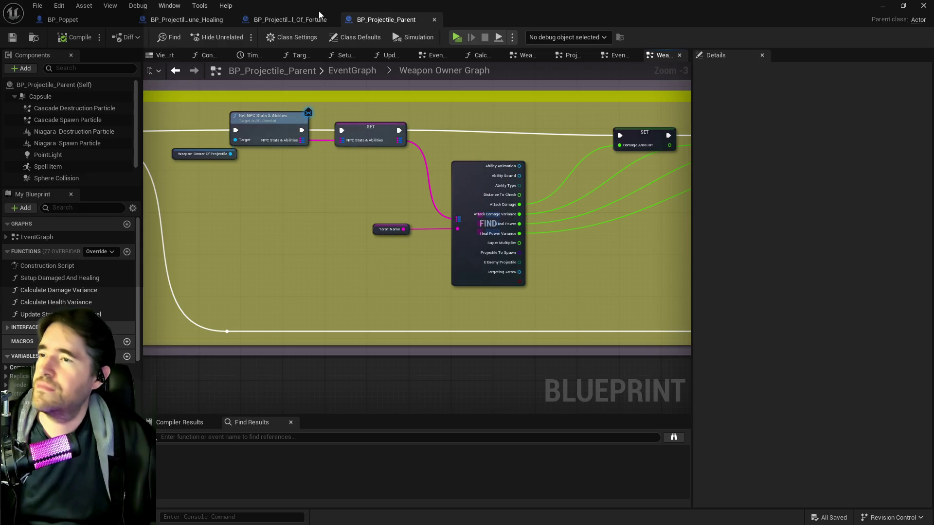
Glance at the Wheel of Fortune healing projectile, then open the parent's Calculate Health Variance function.
left_click(182, 19)
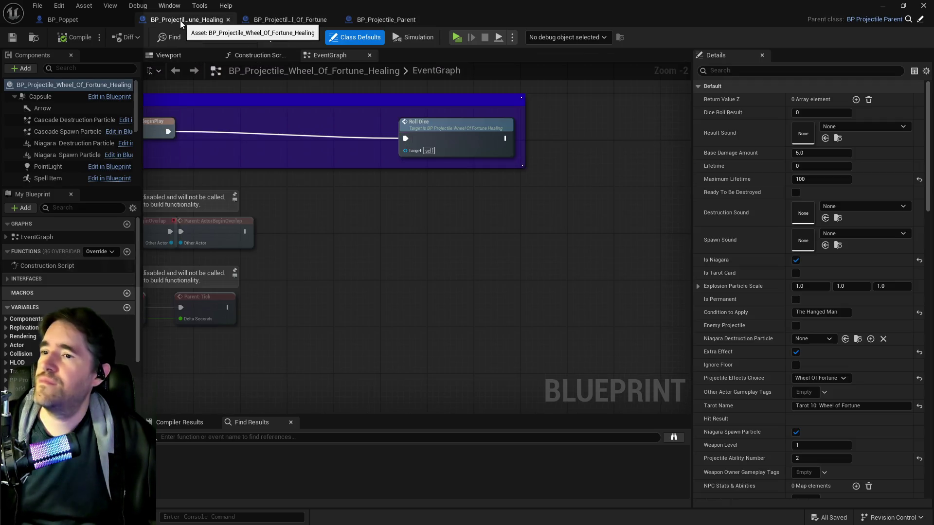
left_click(391, 19)
scroll(459, 142, "up", 2)
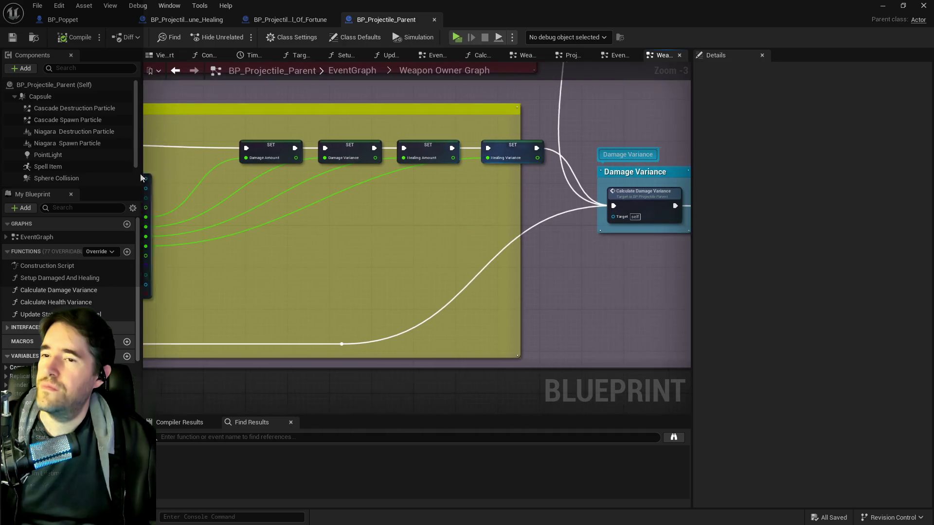
mouse_move(497, 183)
left_mouse_down()
mouse_move(340, 177)
mouse_move(267, 234)
mouse_move(138, 208)
left_mouse_up()
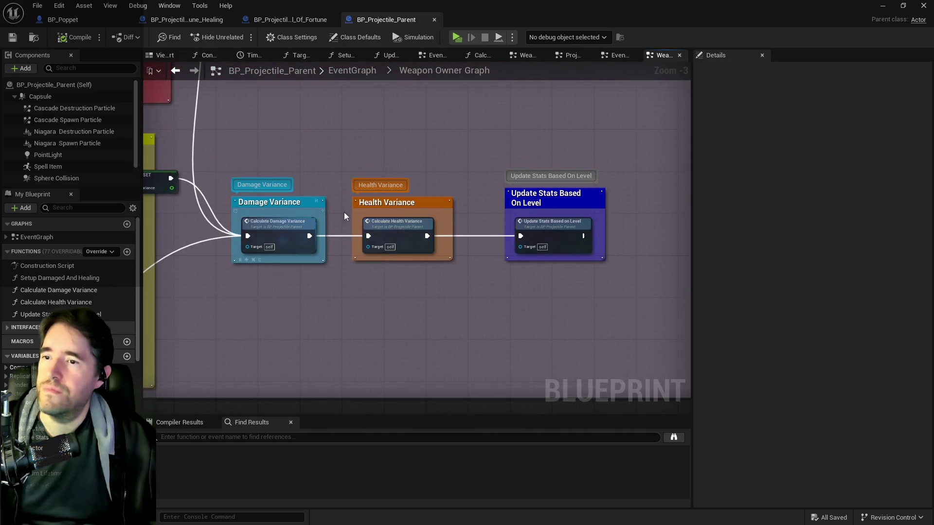
double_click(401, 235)
Read how Calculate Health Variance adds rounded random variance to Healing Amount, then switch to BP_Projectile_Wheel_Of_Fortune.
scroll(451, 237, "up", 2)
mouse_move(490, 292)
left_mouse_down()
mouse_move(629, 279)
mouse_move(432, 288)
left_mouse_up()
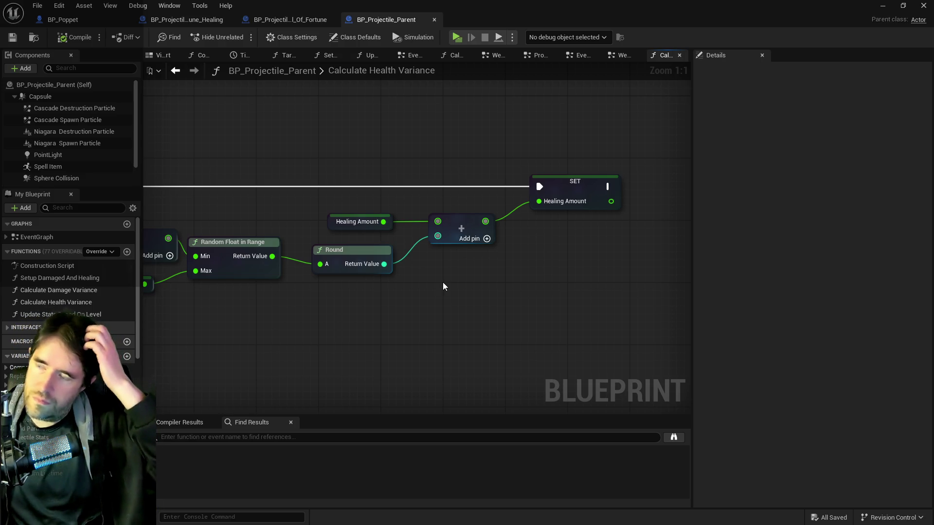
scroll(514, 276, "down", 2)
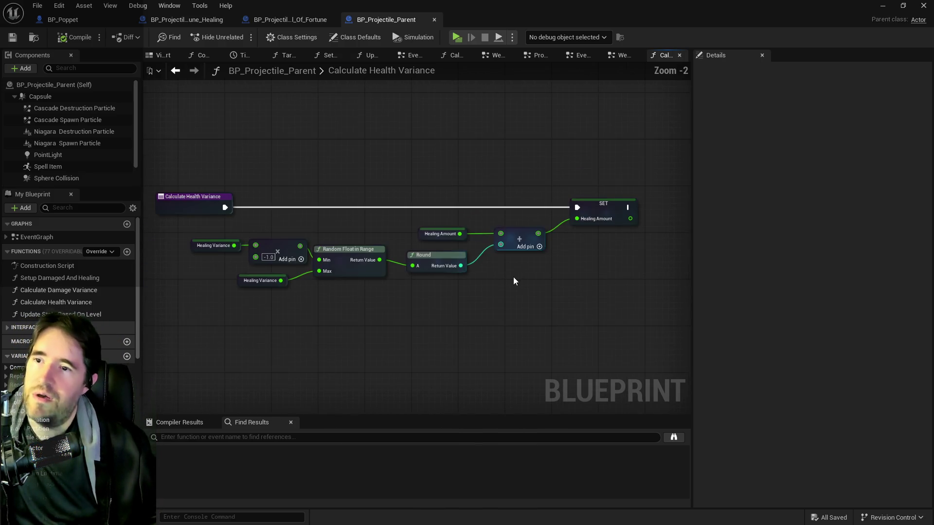
left_click(267, 20)
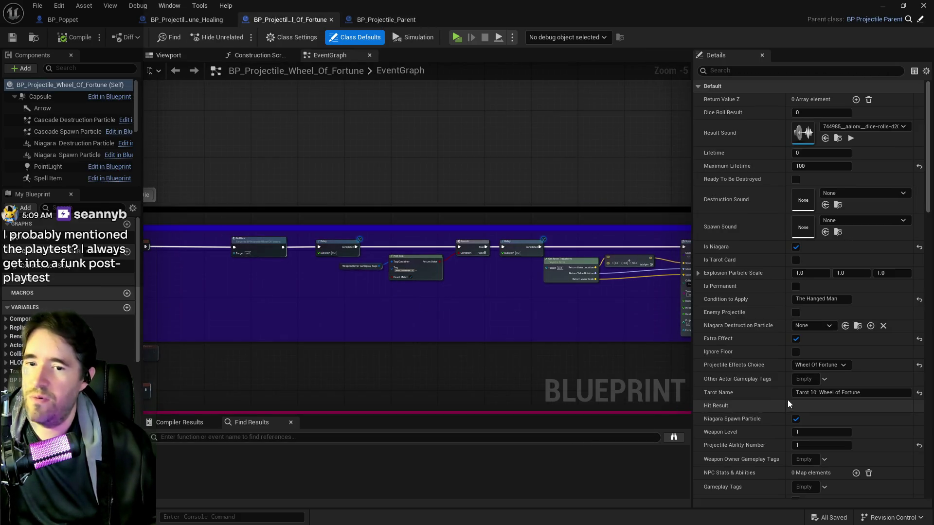
Switch to BP_Poppet to view Wheel of Fortune card 2's Healing Amount of 5.0.
left_click(74, 20)
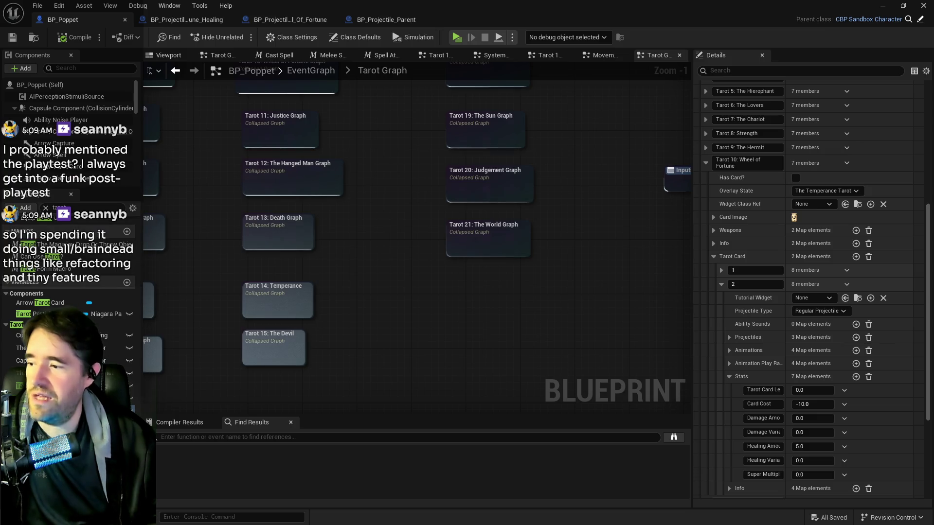
Recheck Healing Amount in Details, then return to BP_Projectile_Parent's Calculate Health Variance function.
scroll(788, 428, "down", 2)
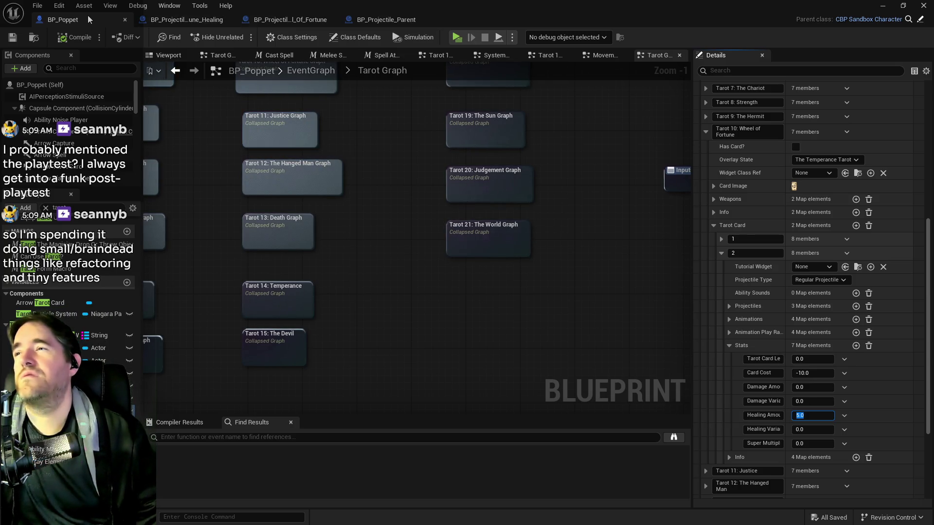
left_click(372, 20)
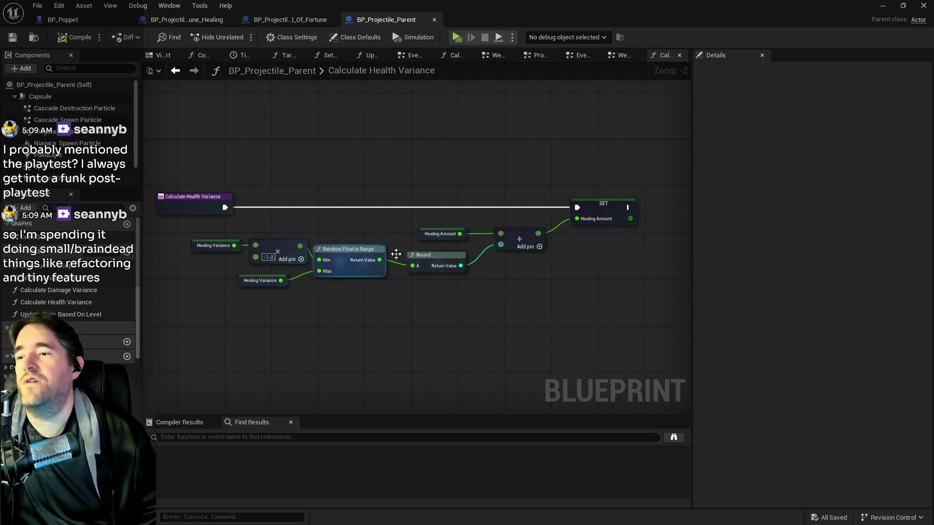
left_click(613, 56)
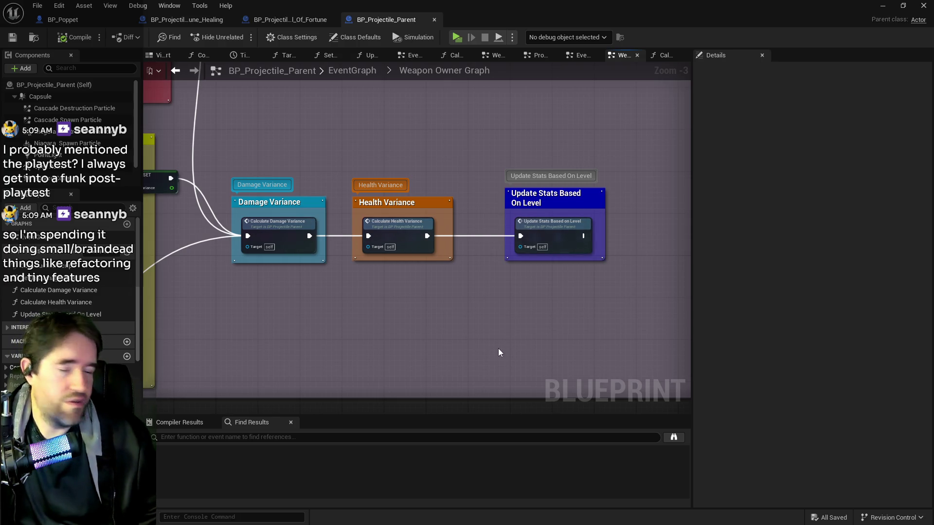
double_click(476, 235)
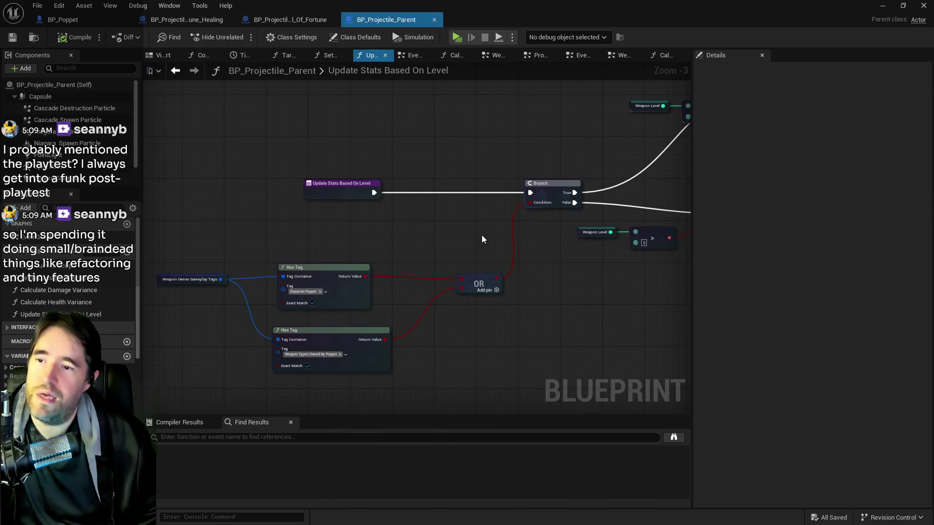
left_click_drag(542, 229, 337, 231)
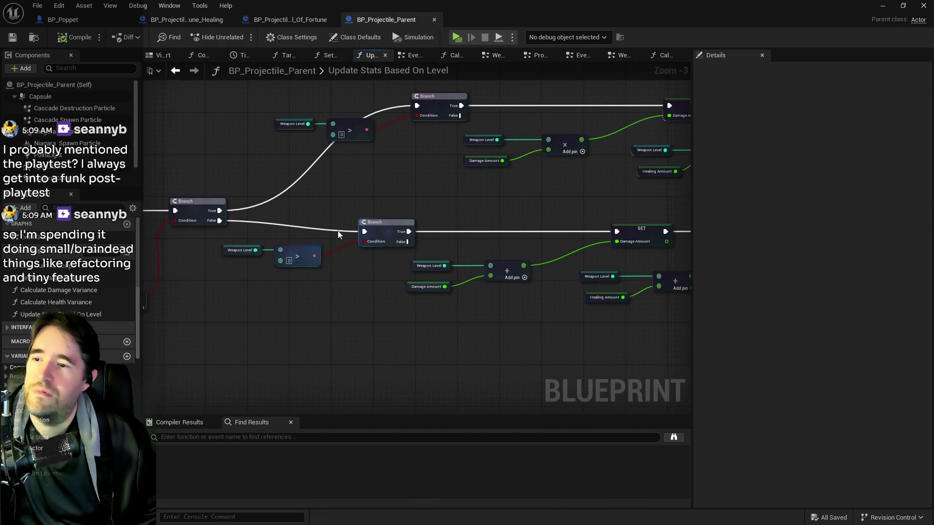
scroll(363, 185, "up", 1)
scroll(483, 198, "up", 1)
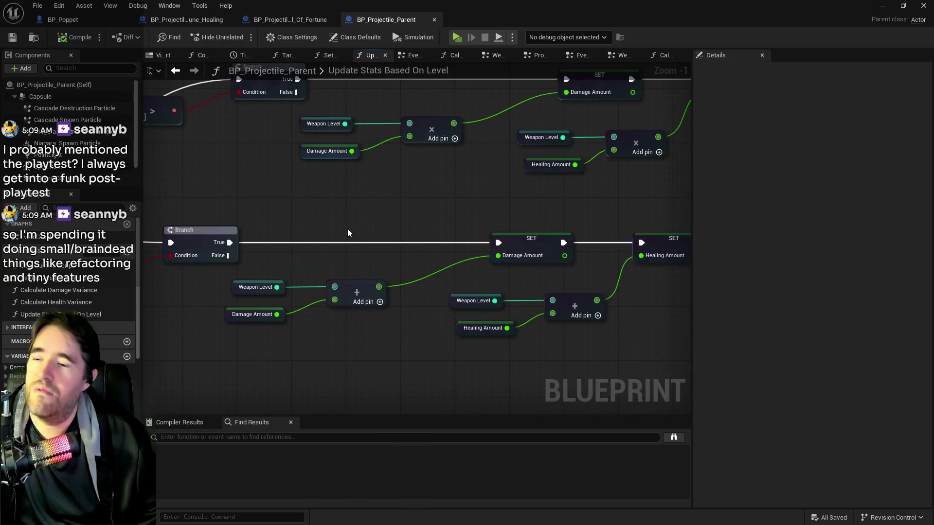
mouse_move(383, 307)
left_mouse_down()
mouse_move(328, 308)
mouse_move(387, 273)
mouse_move(420, 223)
left_mouse_up()
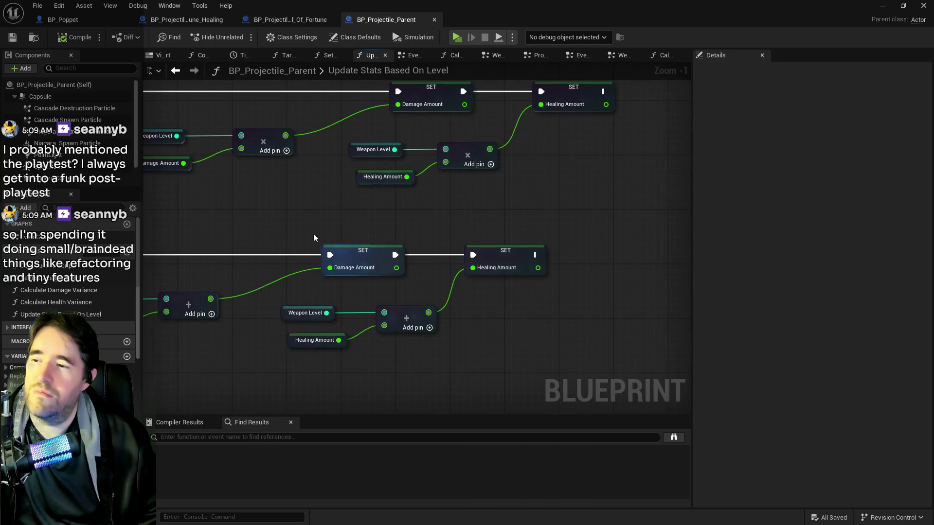
scroll(319, 235, "down", 2)
scroll(443, 265, "up", 2)
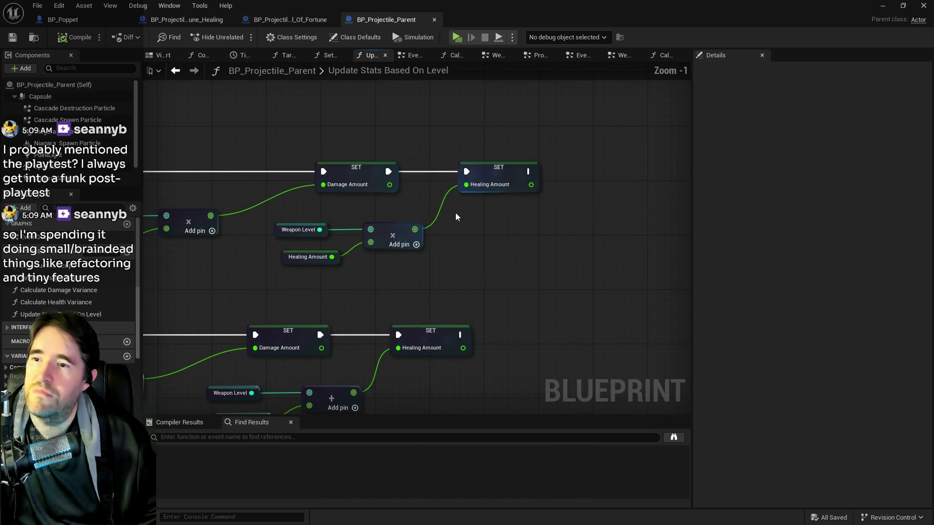
left_click_drag(320, 257, 435, 252)
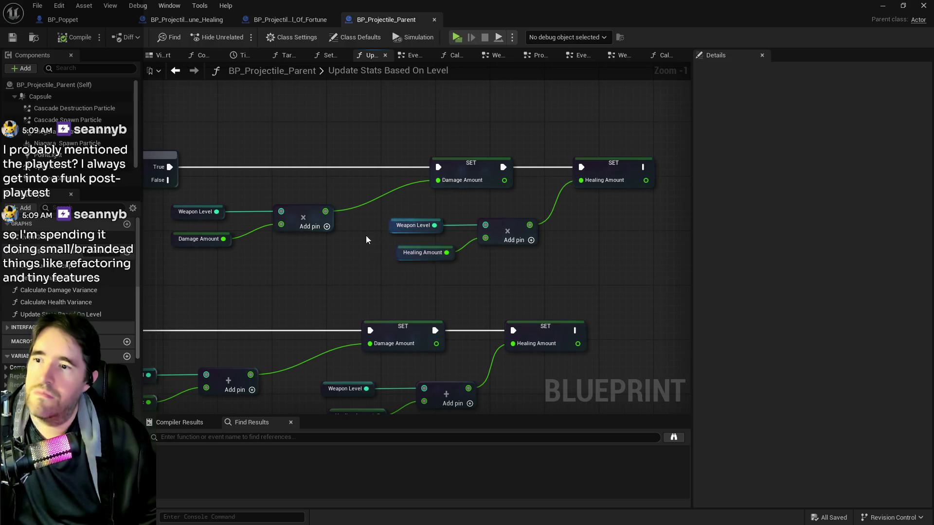
scroll(677, 211, "down", 4)
left_click_drag(457, 238, 603, 185)
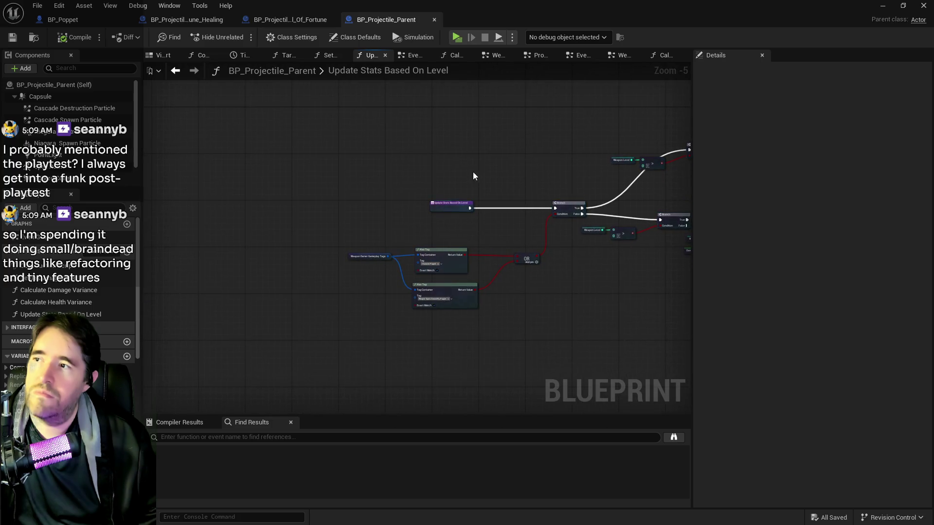
left_click_drag(474, 171, 143, 224)
left_click(87, 15)
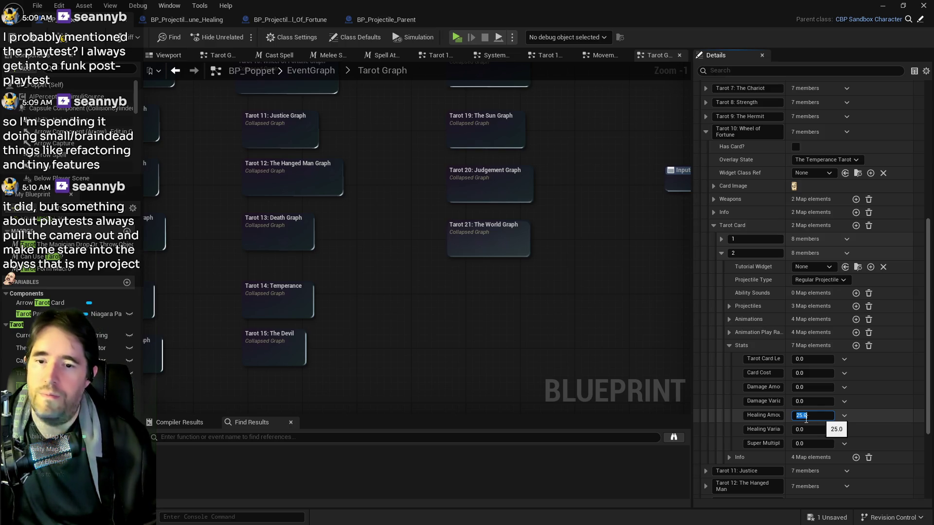
Compile and save BP_Poppet with card 2's Healing Amount at 25.0, then glance at the File menu.
left_click(13, 39)
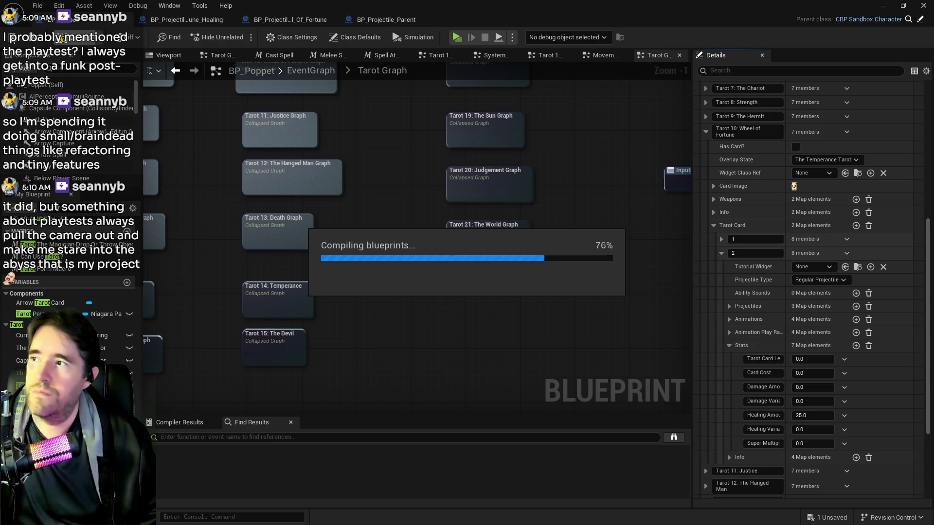
left_click(12, 40)
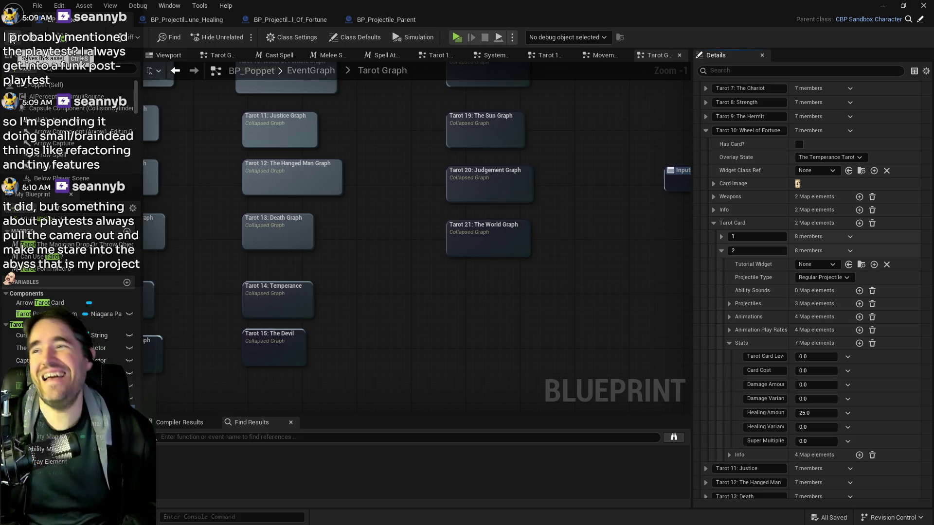
left_click(41, 4)
left_click(67, 78)
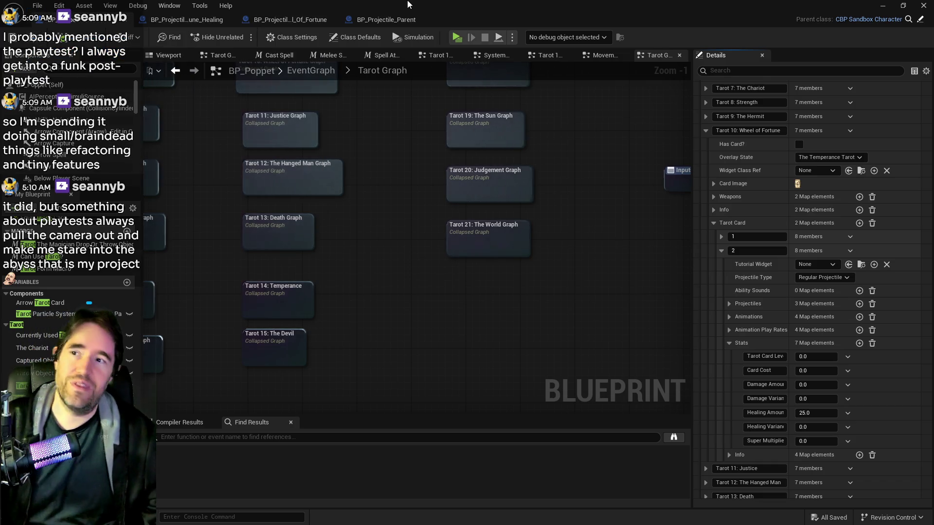
Return to the level editor, move the browser window aside, and fly the camera toward the pirate pier.
left_click(97, 20)
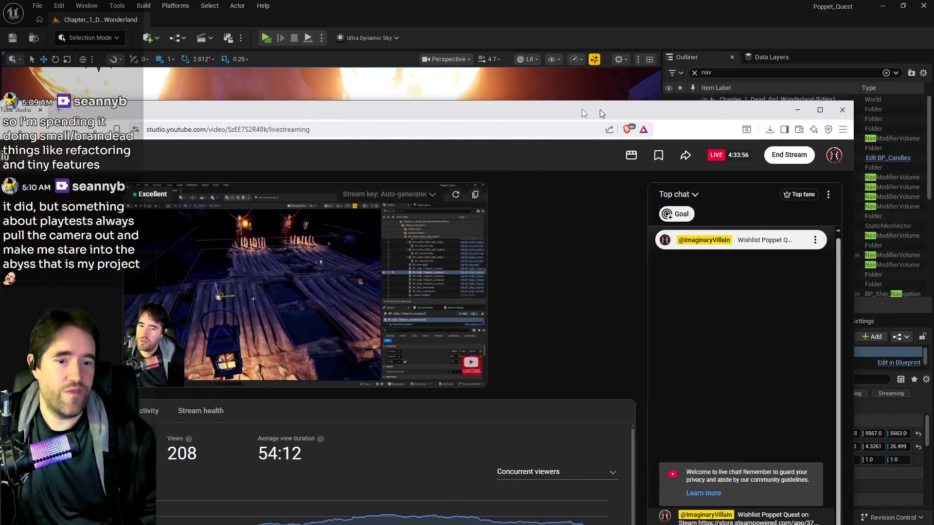
mouse_move(599, 109)
left_mouse_down()
mouse_move(584, 68)
mouse_move(659, 59)
mouse_move(644, 71)
mouse_move(644, 57)
mouse_move(933, 68)
left_mouse_up()
left_click_drag(646, 59, 933, 68)
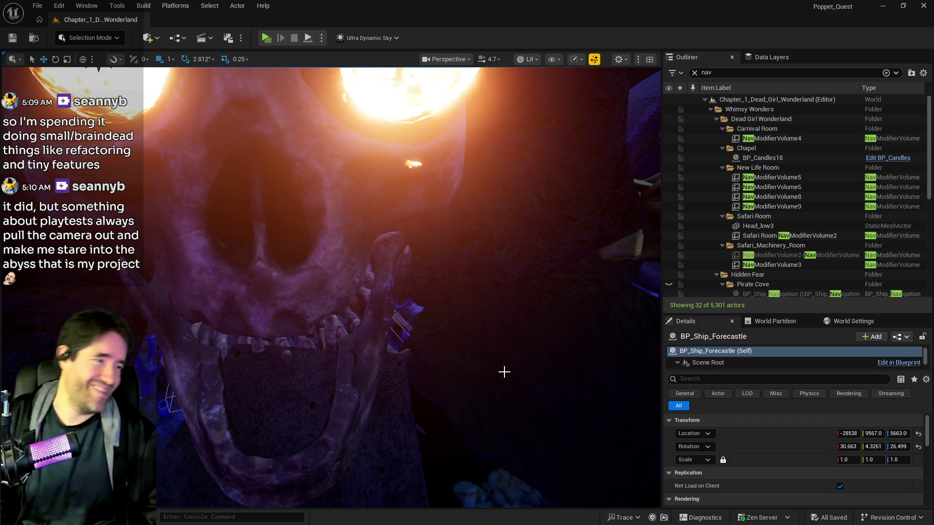
mouse_move(481, 359)
left_mouse_down()
mouse_move(480, 379)
mouse_move(462, 389)
mouse_move(434, 363)
left_mouse_up()
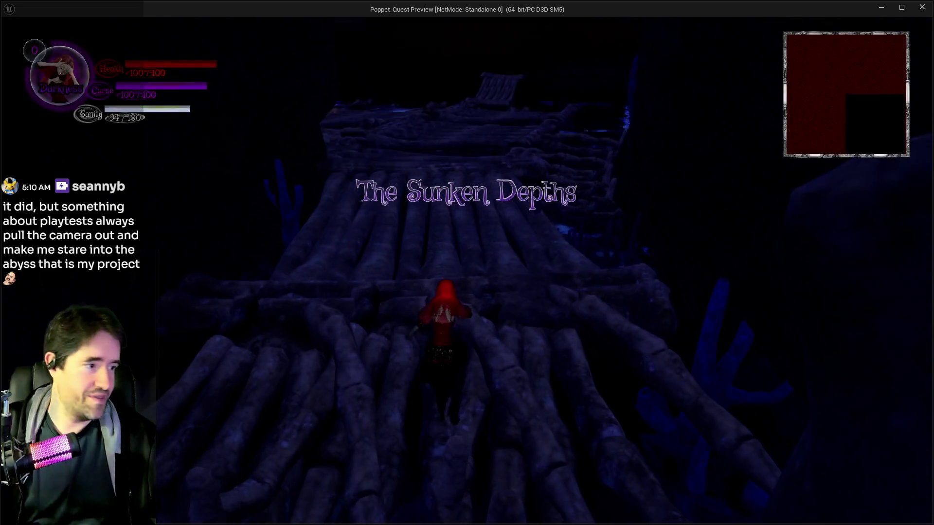
Toggle the card menu, run across the log bridge toward the purple enemy, then exit the preview.
key("Tab")
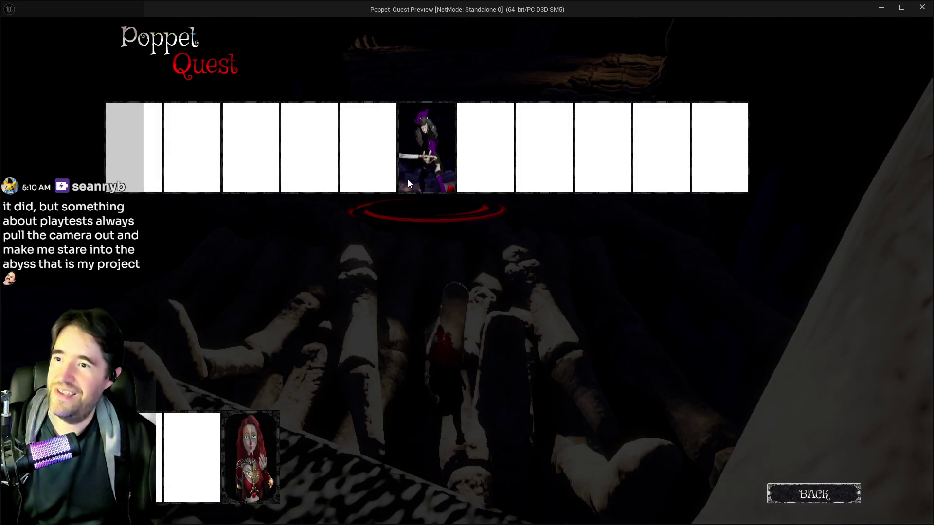
key("Tab")
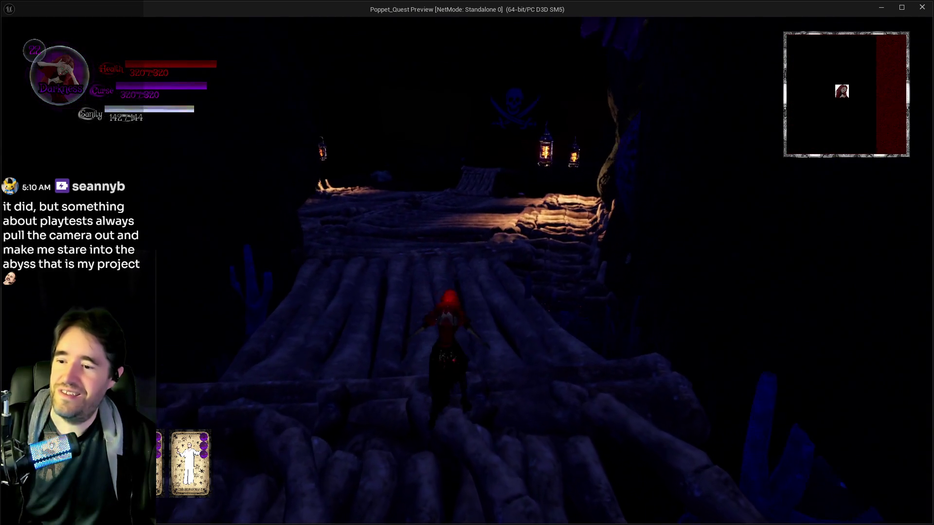
key("w")
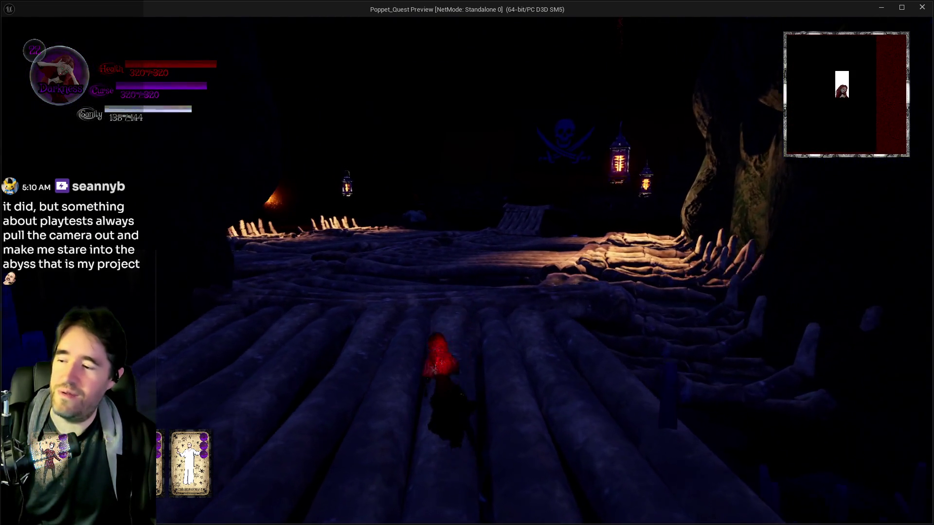
key("w")
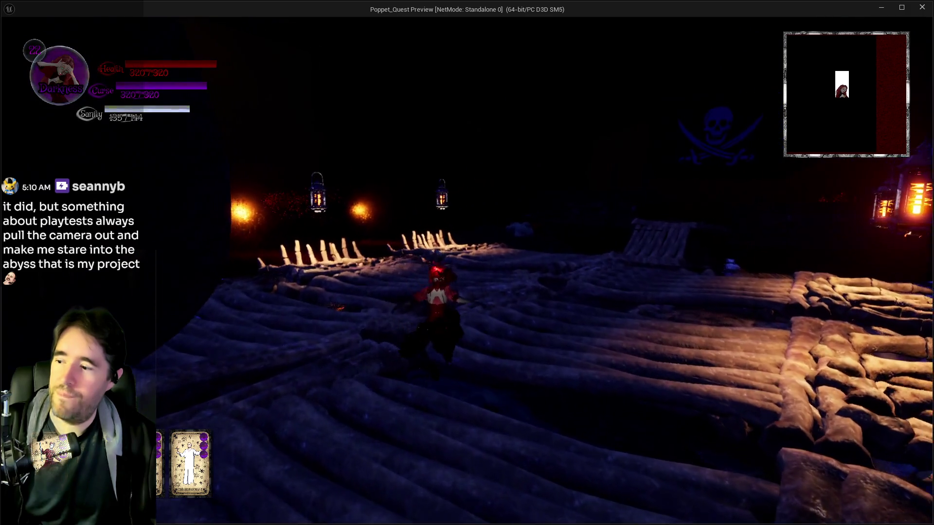
key("w")
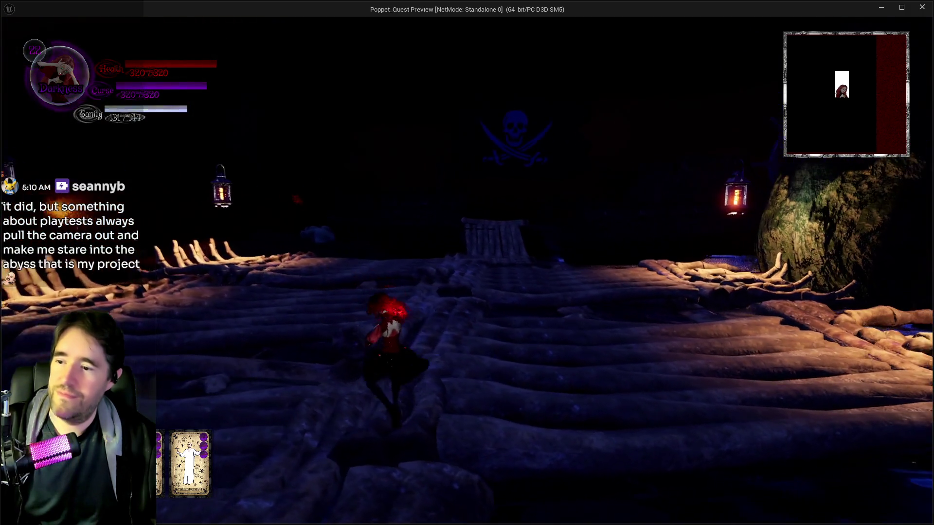
key("w")
key("w")
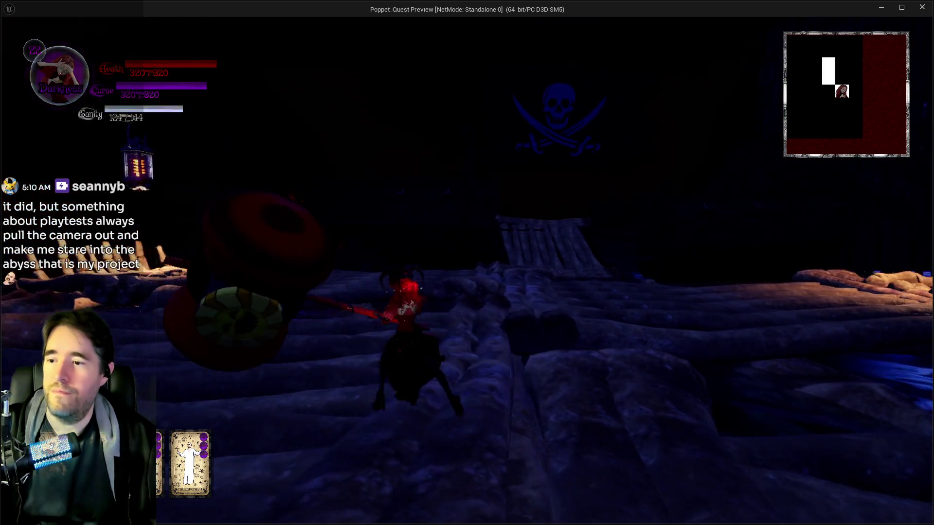
key("w")
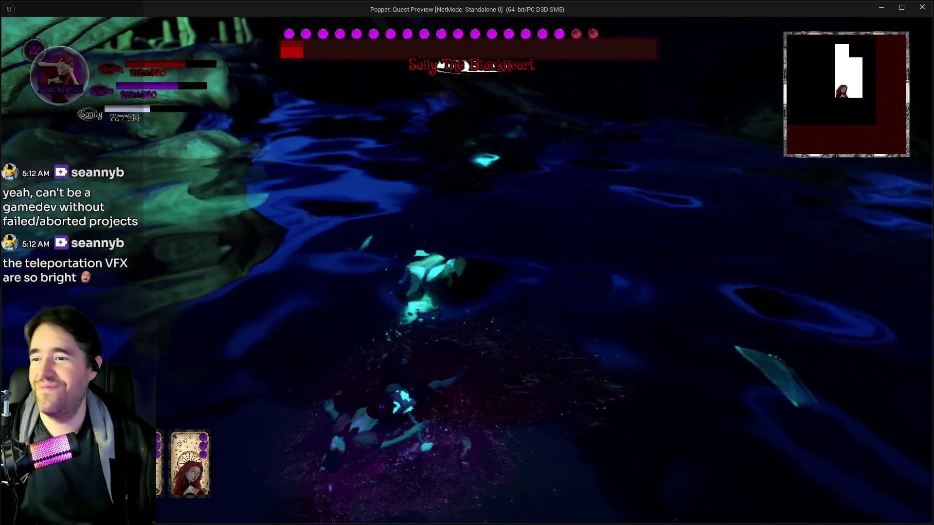
key("Escape")
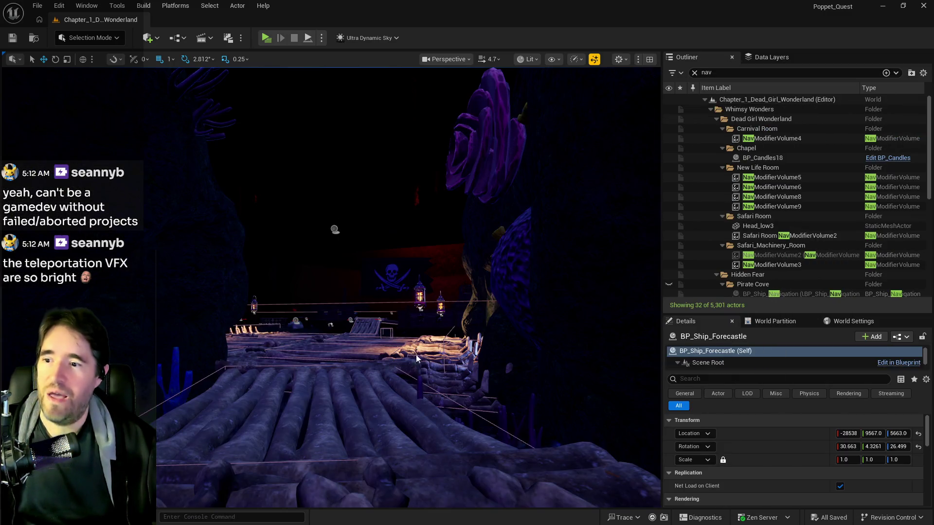
Fly the viewport camera past the lantern scene, the deck's chair and table, and the bridge railing.
left_click_drag(416, 359, 417, 282)
left_click_drag(281, 434, 281, 434)
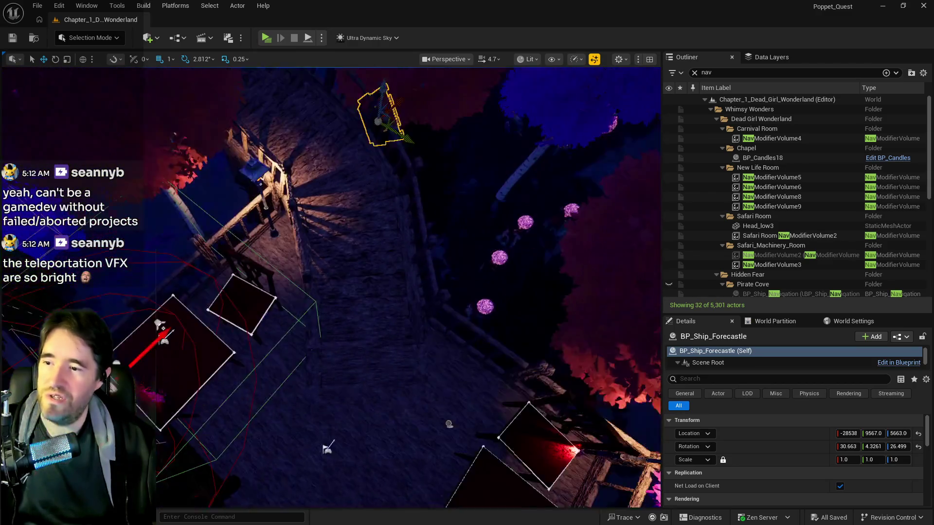
left_click_drag(374, 289, 414, 277)
left_click_drag(258, 198, 310, 209)
left_click_drag(449, 124, 449, 124)
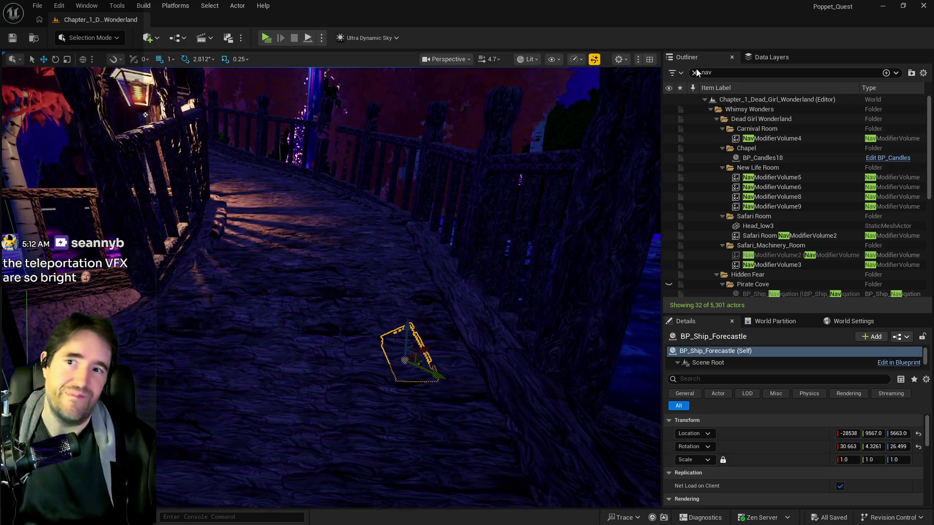
left_click_drag(456, 263, 457, 262)
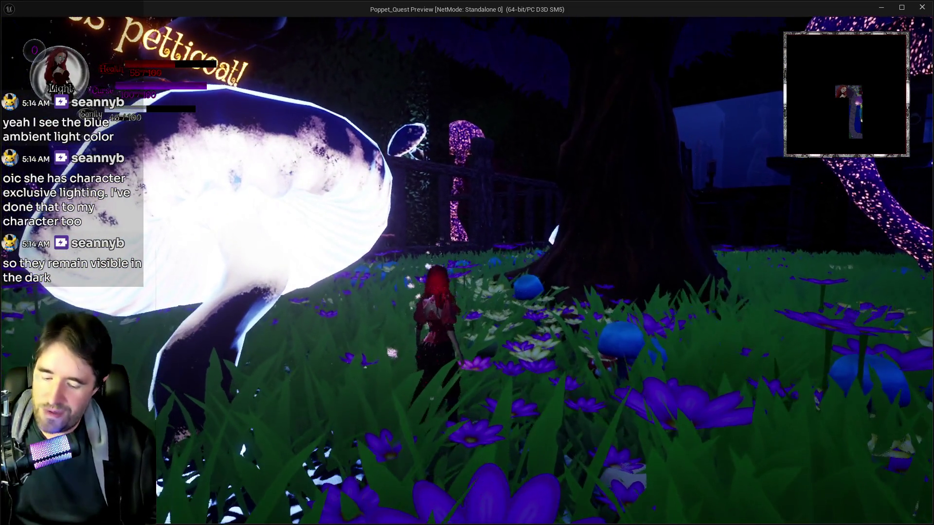
Open and close the character card overlay in the game, then return to the editor with PIE running.
key("Tab")
left_click(434, 177)
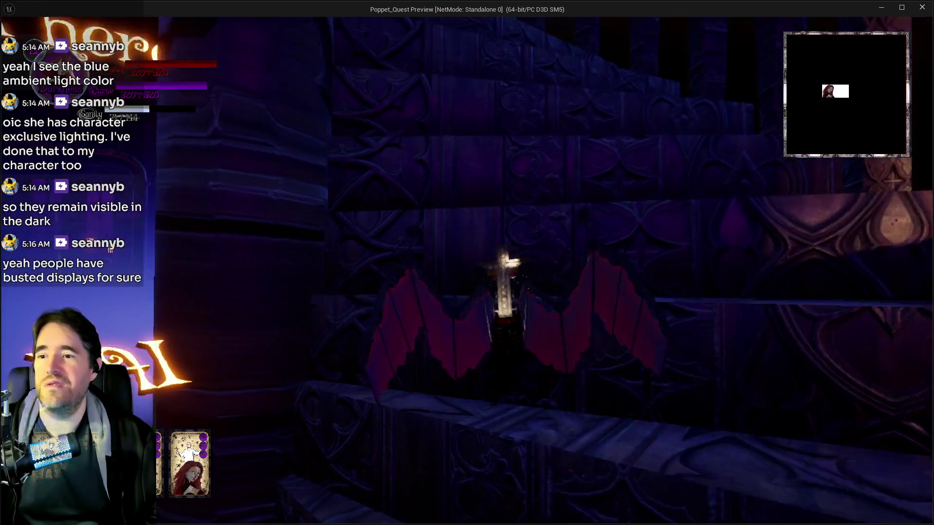
key("alt+Tab")
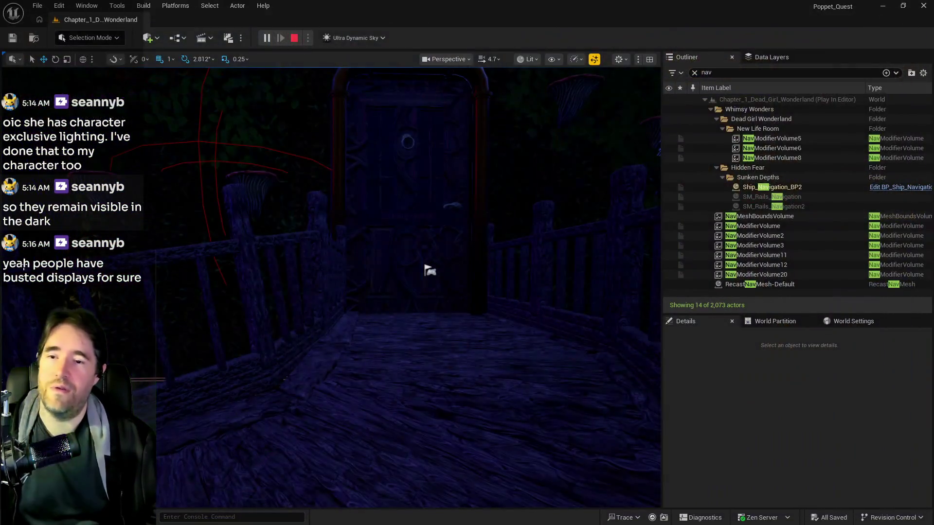
Stop the play session, fly the camera to the fenced wooden deck, and bring BP_Poppet forward.
key("Escape")
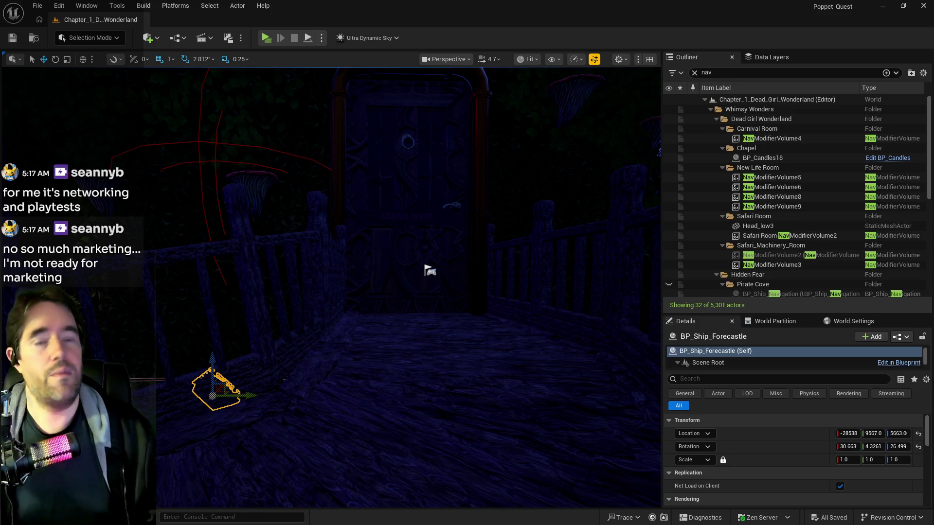
left_click_drag(429, 271, 355, 234)
left_click_drag(149, 293, 149, 293)
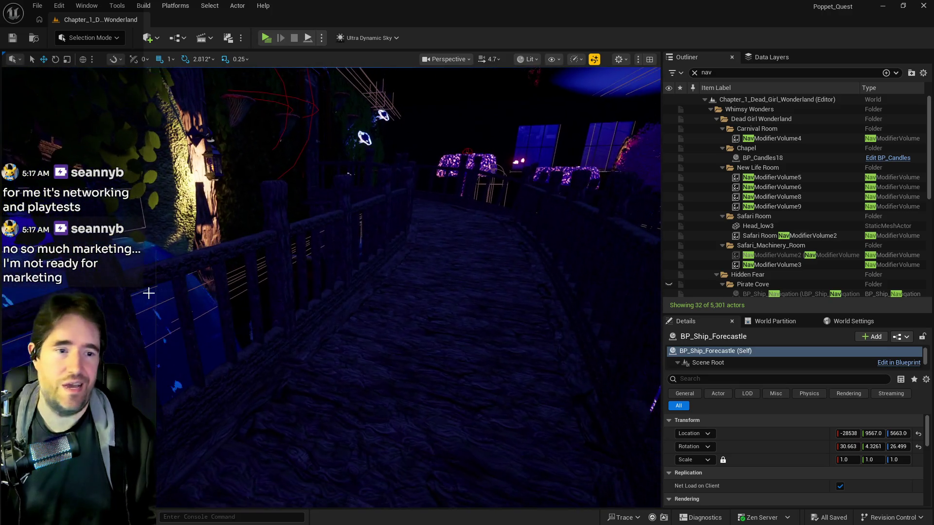
key("alt+Tab")
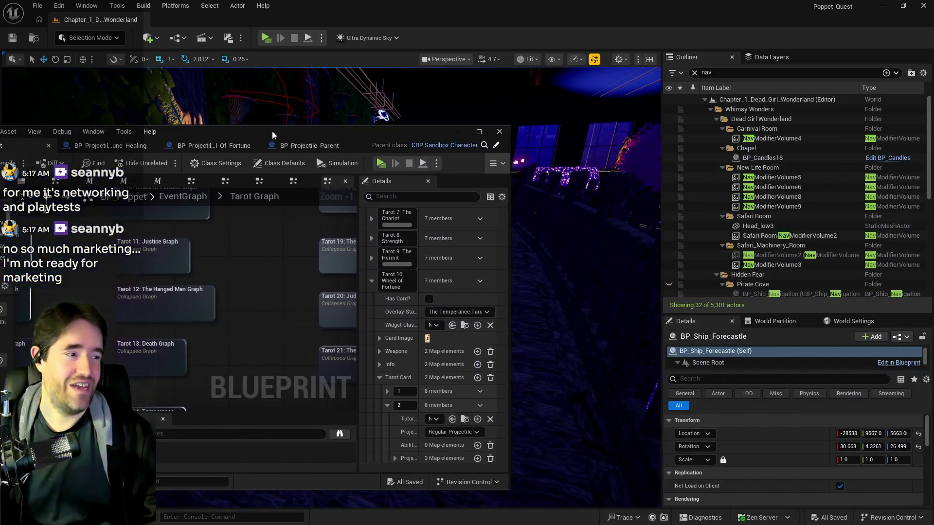
Maximize the BP_Poppet window, select Tarot 11: Justice Graph, and pan to reveal Tarot 1–10.
left_click_drag(273, 130, 311, 133)
double_click(310, 133)
left_click(311, 133)
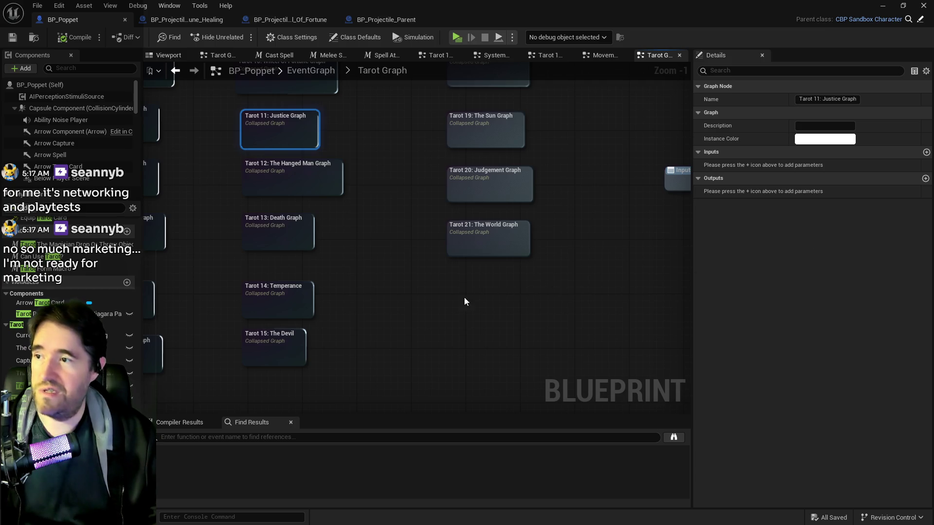
left_click_drag(462, 294, 531, 362)
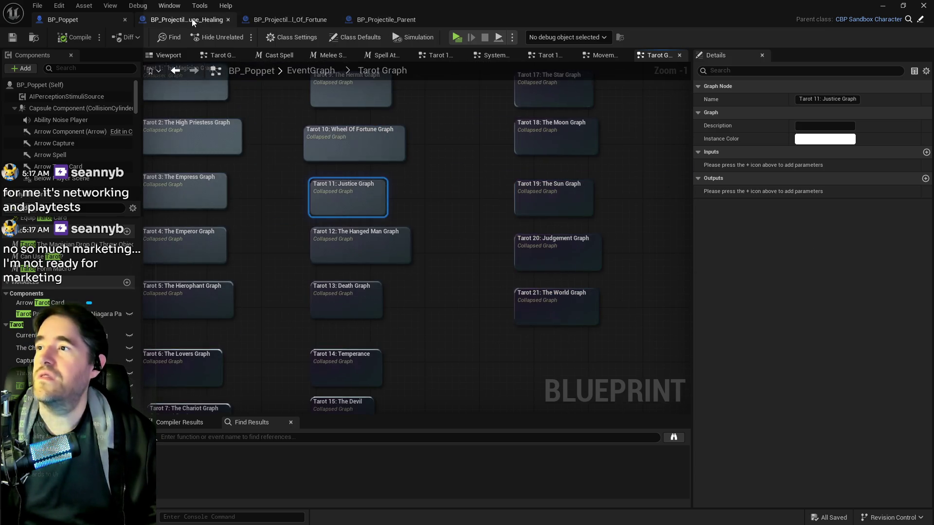
Inspect the Wheel of Fortune healing EventGraph: When Destroyed, Set Text, Sequence, ADD and dice-roll branches.
left_click(190, 20)
scroll(349, 192, "down", 3)
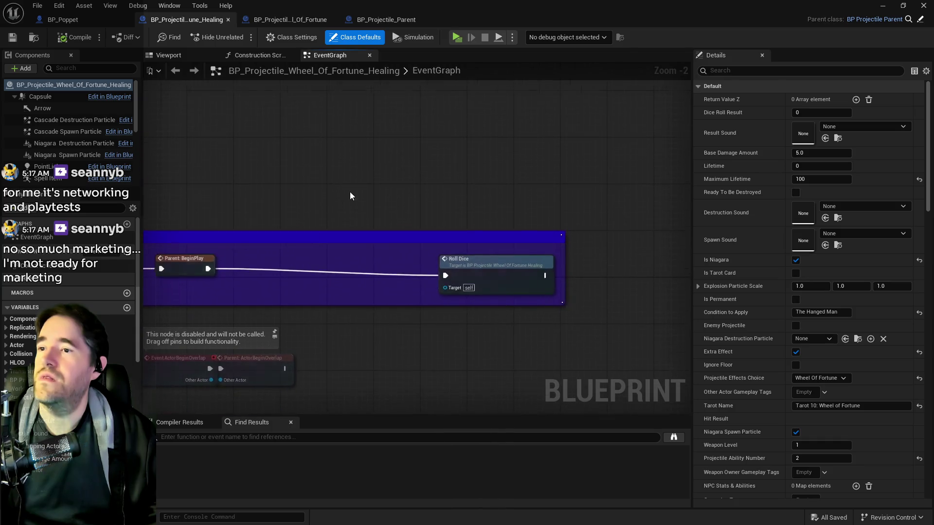
left_click_drag(656, 292, 504, 186)
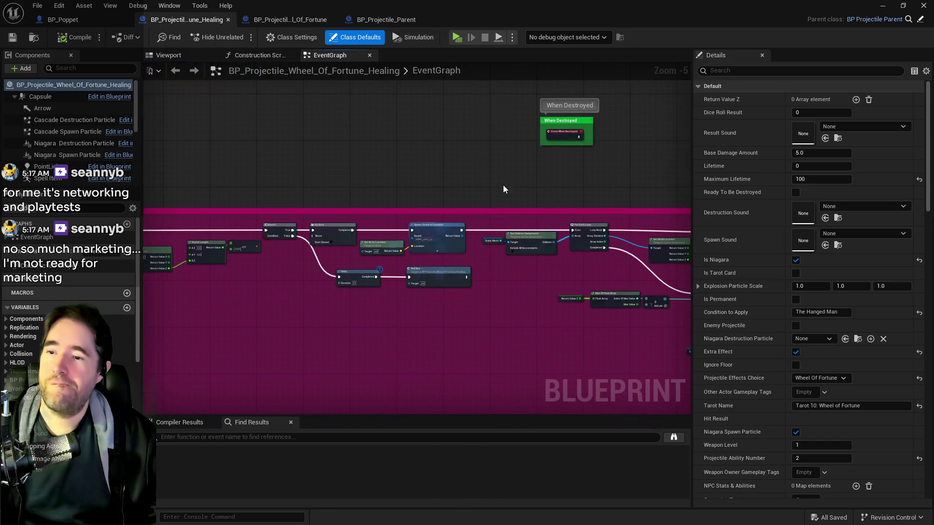
left_click_drag(413, 171, 292, 167)
scroll(475, 216, "up", 2)
left_click_drag(474, 217, 459, 183)
scroll(459, 183, "down", 4)
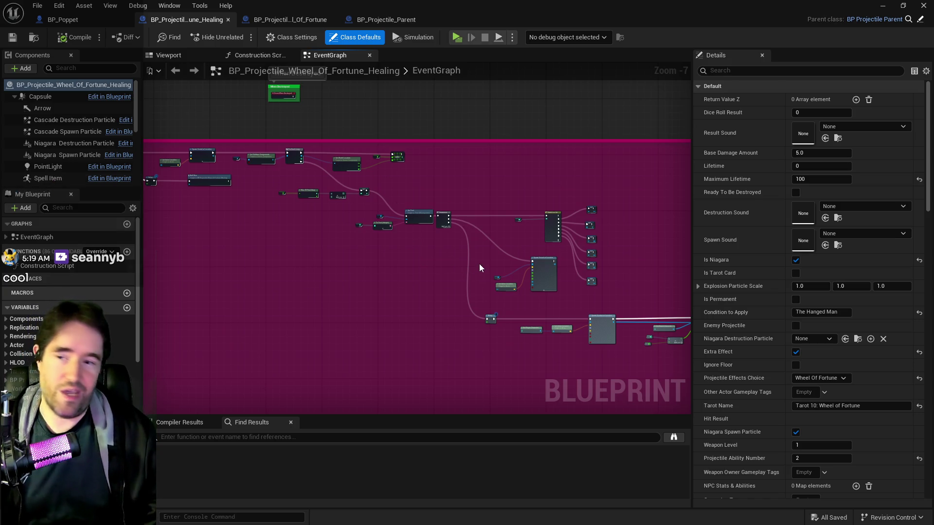
scroll(483, 265, "up", 2)
left_click_drag(453, 226, 410, 206)
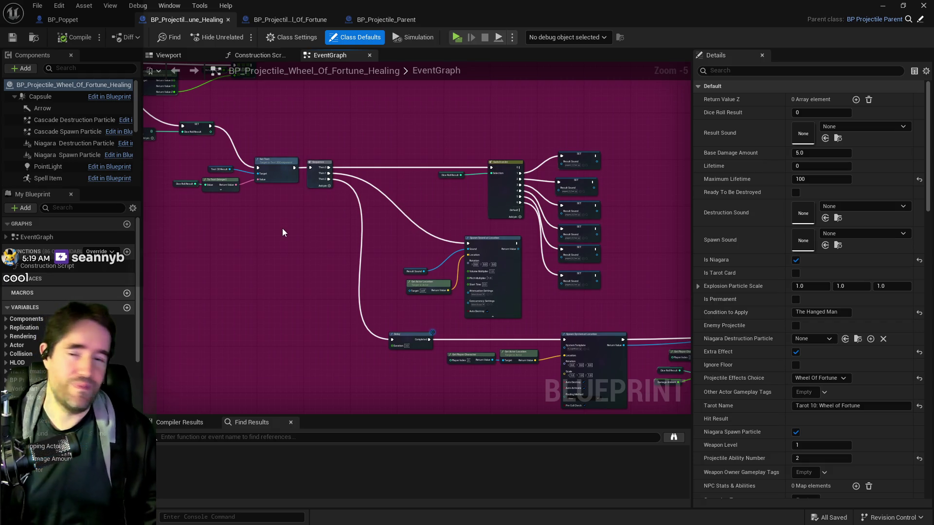
left_click_drag(282, 229, 256, 264)
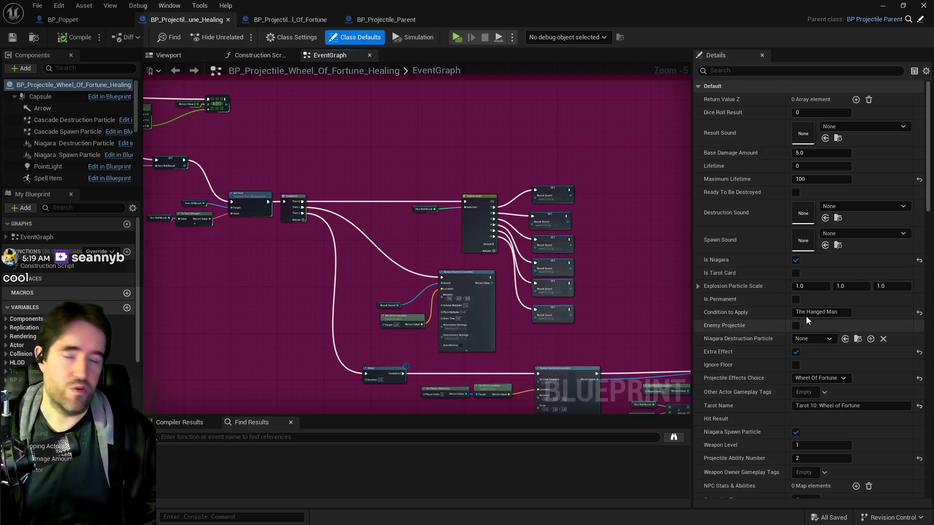
left_click_drag(159, 232, 212, 208)
Select then deselect a group of dice-roll nodes, and return to BP_Projectile_Parent's Update Stats Based On Level.
mouse_move(192, 161)
left_mouse_down()
mouse_move(360, 228)
mouse_move(603, 308)
mouse_move(629, 326)
left_mouse_up()
left_click(304, 258)
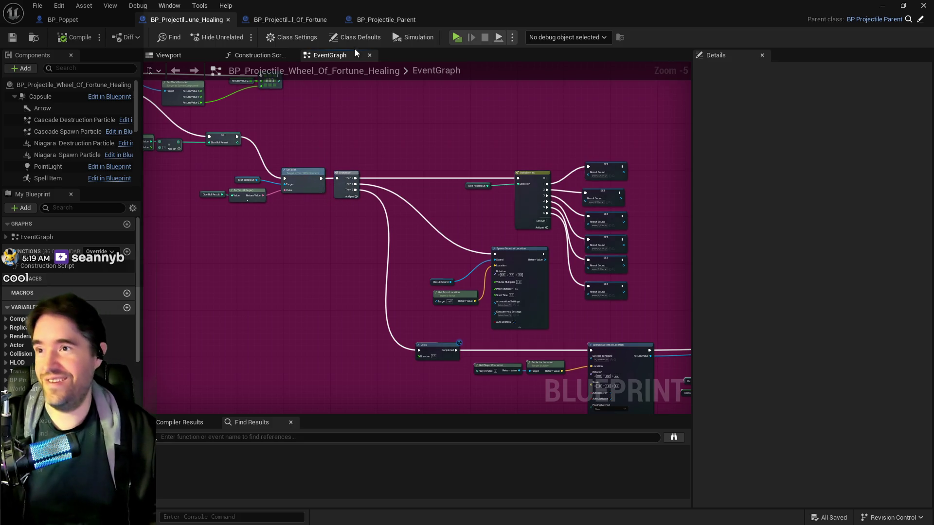
left_click(369, 21)
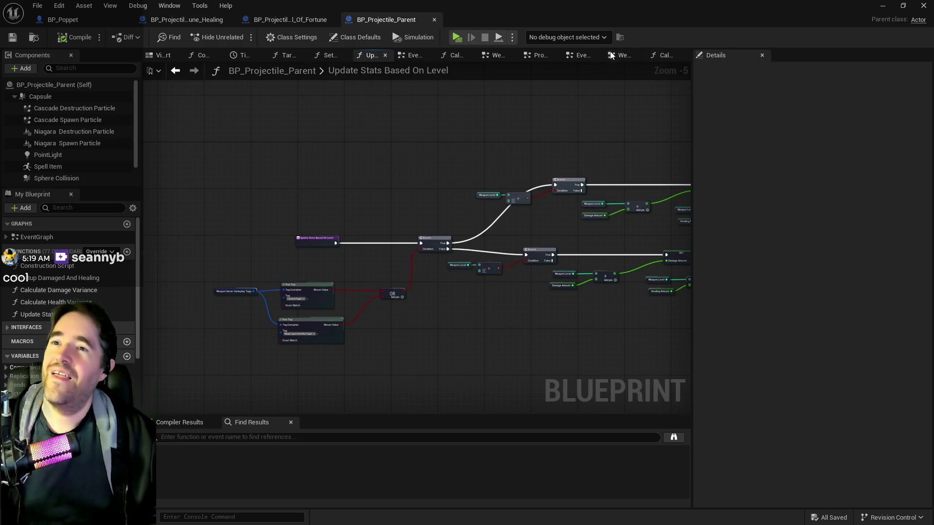
left_click(192, 20)
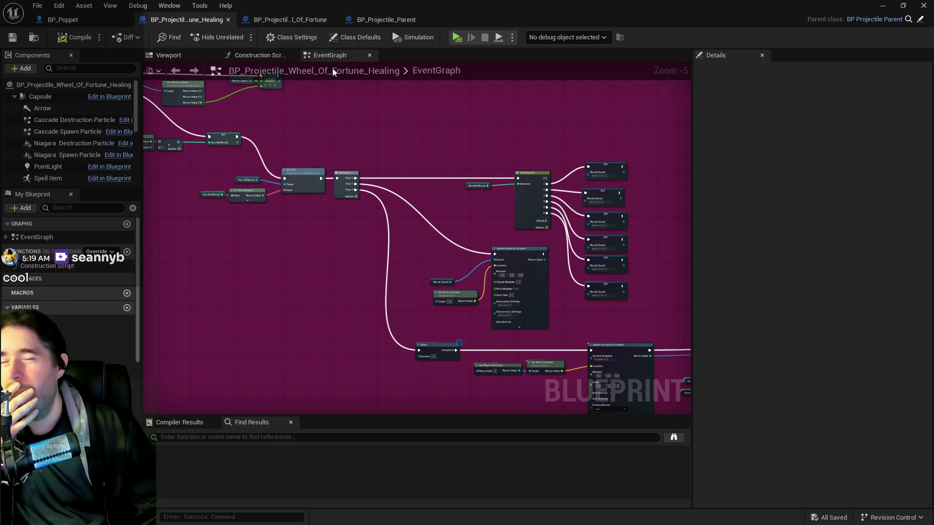
left_click(390, 19)
left_click_drag(421, 75, 427, 168)
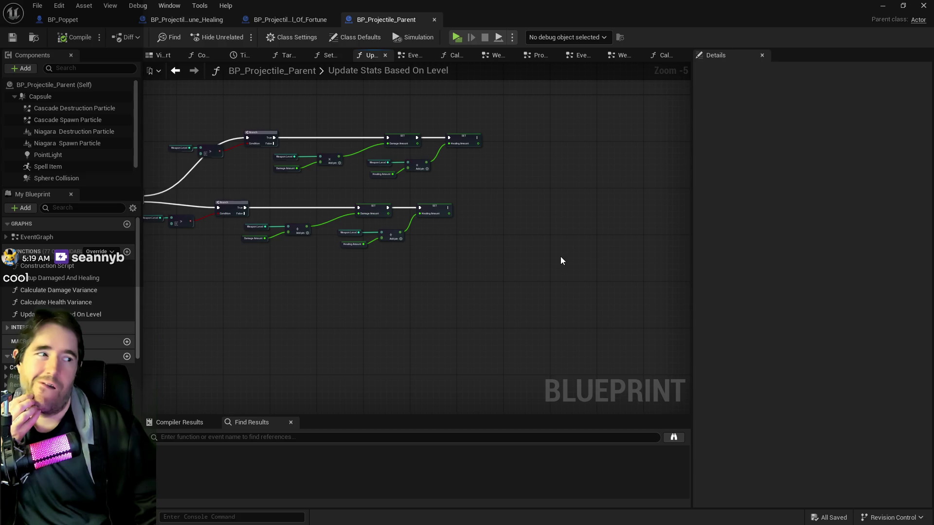
left_click_drag(356, 197, 483, 241)
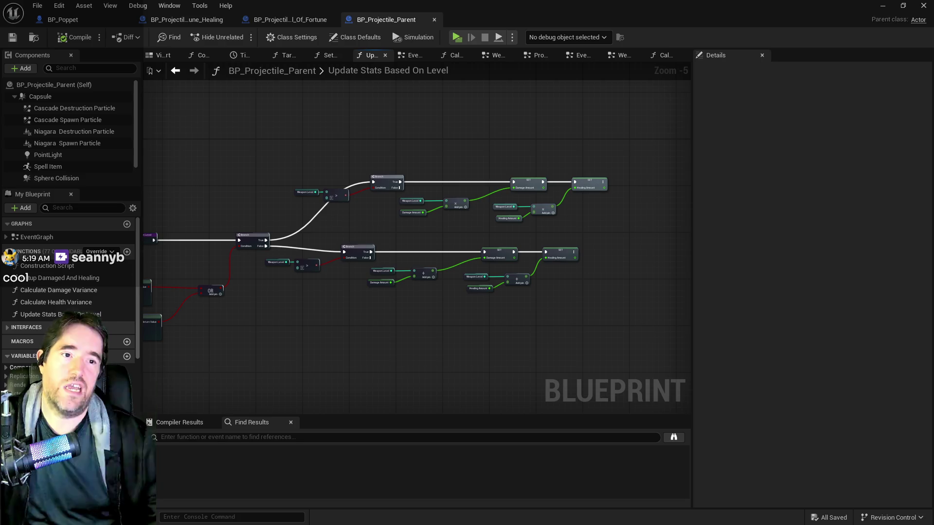
mouse_move(933, 73)
left_mouse_down()
mouse_move(775, 81)
mouse_move(454, 125)
left_mouse_up()
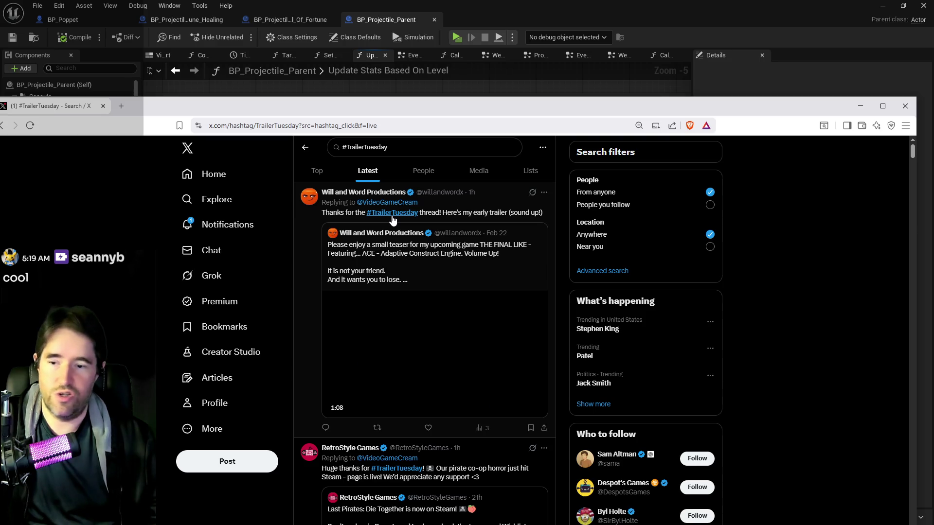
mouse_move(515, 114)
left_mouse_down()
mouse_move(573, 127)
mouse_move(933, 117)
left_mouse_up()
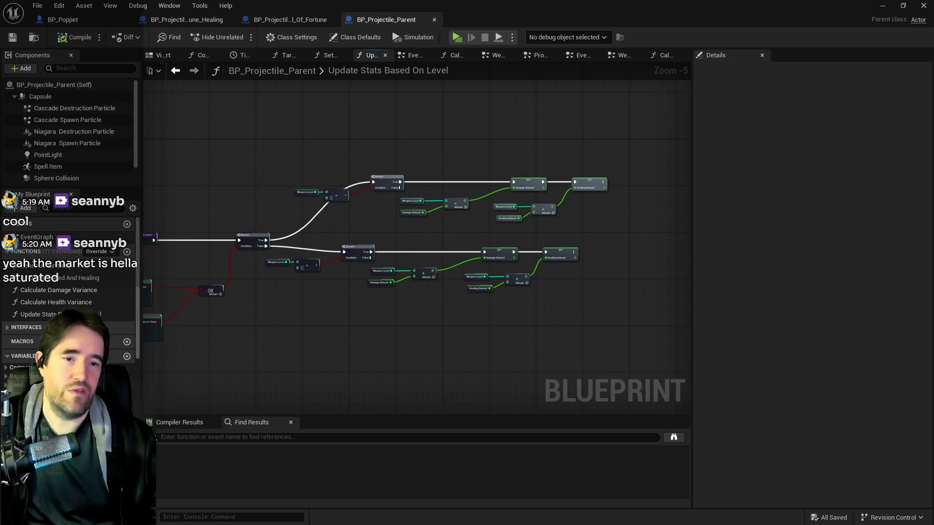
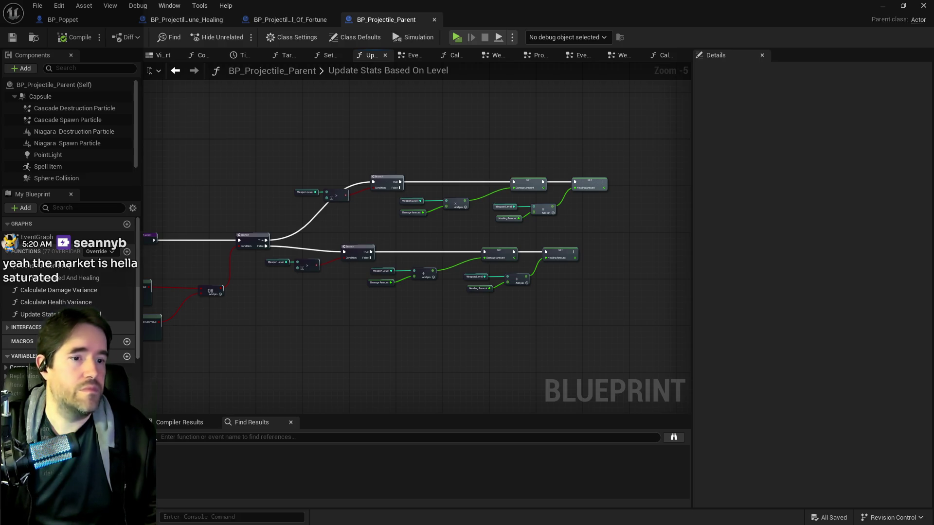
Drag the Brave window with X Analytics over the editor and maximize it full screen.
left_click_drag(933, 133, 346, 121)
double_click(345, 121)
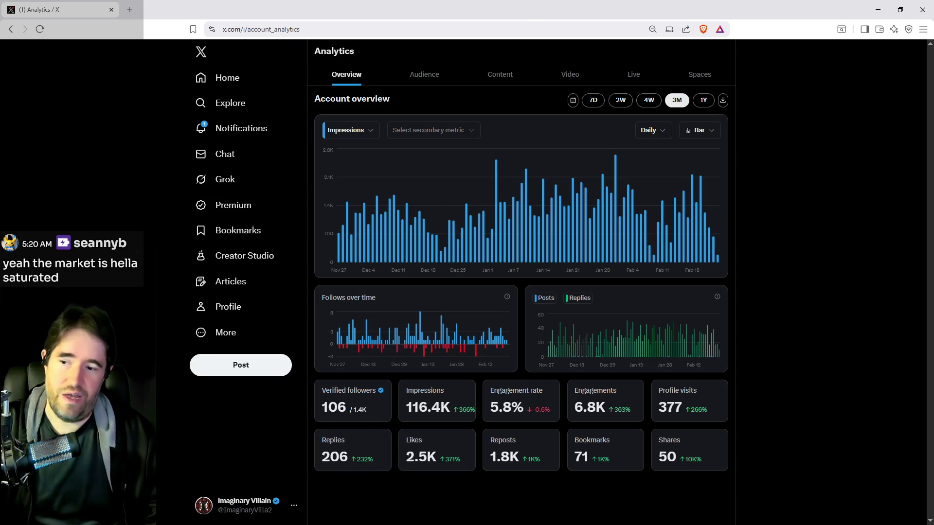
Restore the X Analytics browser window and move it off screen to reveal the Blueprint editor.
double_click(573, 10)
left_click_drag(577, 15, 933, 15)
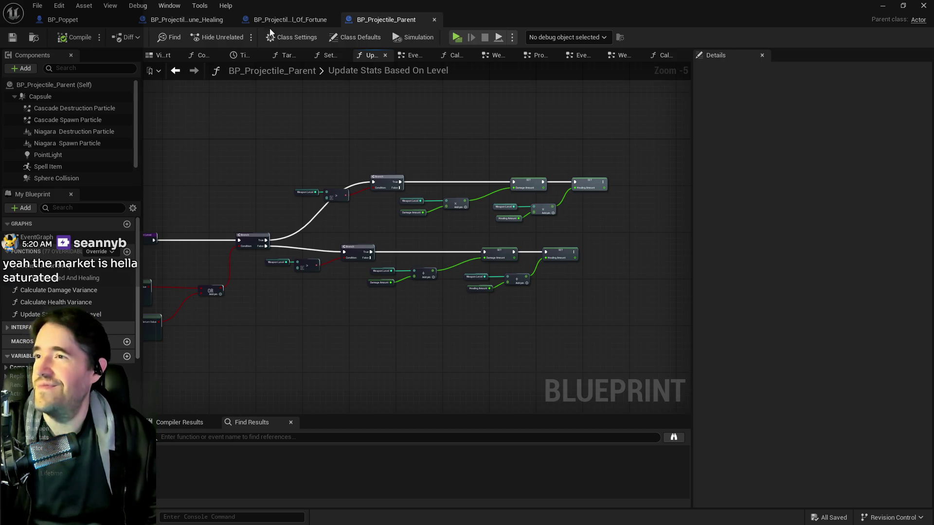
Go to BP_Projectile_Parent's Weapon Owner Graph and pan to the Setup Poppet Projectile nodes.
left_click(206, 19)
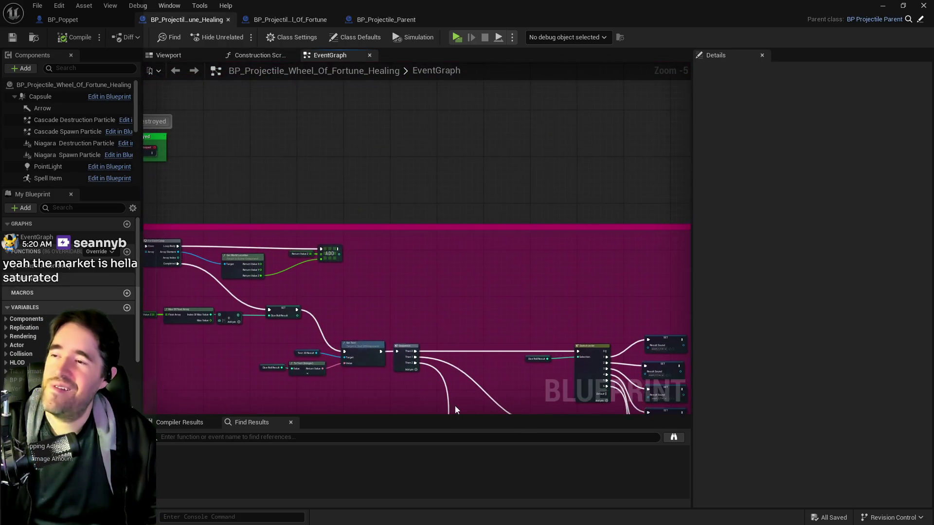
left_click(385, 20)
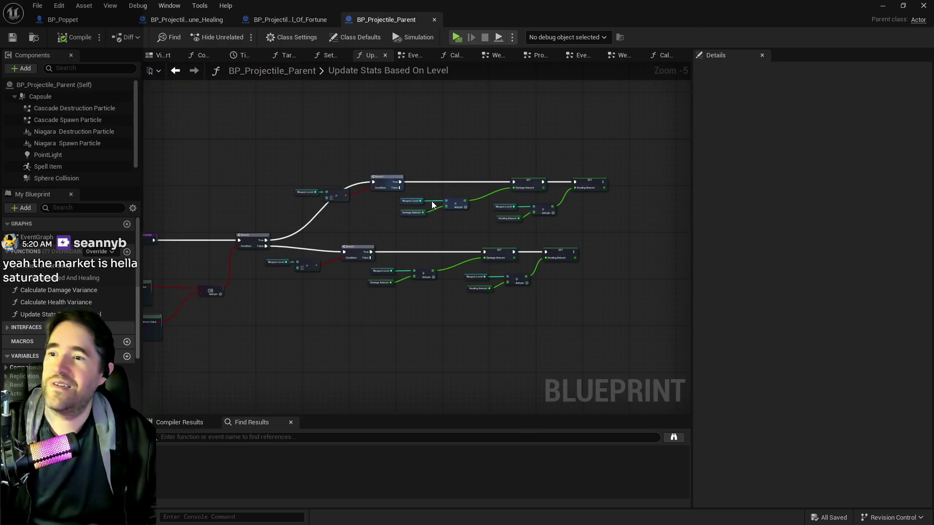
left_click(617, 56)
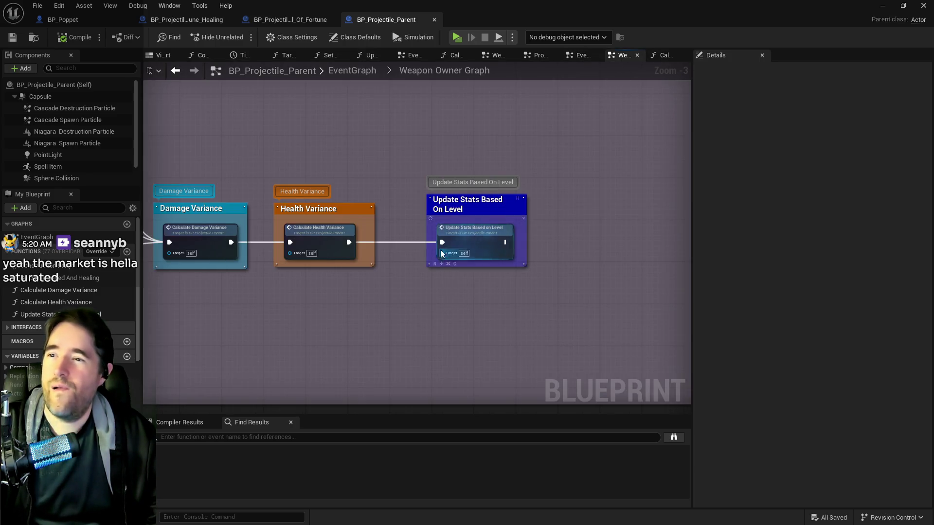
mouse_move(321, 244)
left_mouse_down()
mouse_move(518, 252)
mouse_move(694, 314)
mouse_move(567, 294)
mouse_move(677, 386)
left_mouse_up()
left_click_drag(501, 206, 664, 209)
Add a Print String node via 'print string' search and position it near the tag checks.
right_click(501, 207)
type("print string")
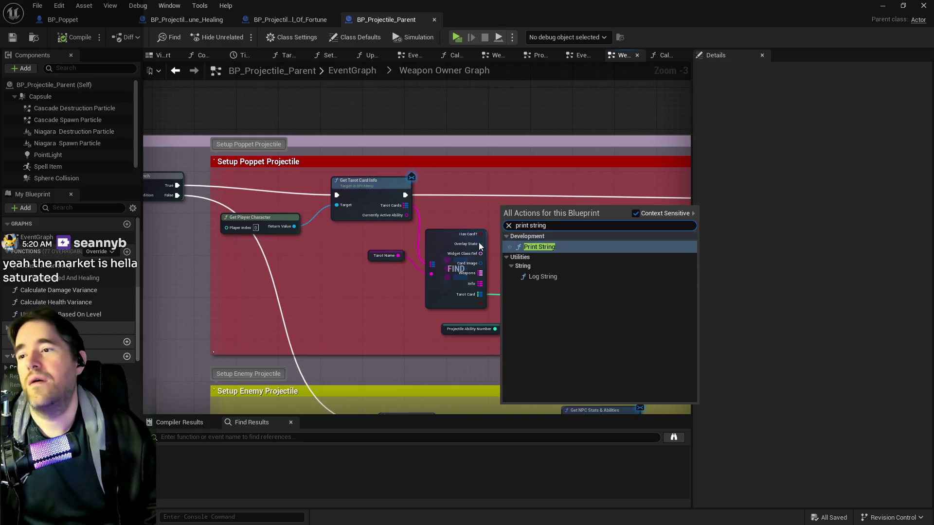
left_click(543, 247)
mouse_move(536, 214)
left_mouse_down()
mouse_move(470, 202)
mouse_move(492, 185)
left_mouse_up()
left_click_drag(423, 214, 579, 247)
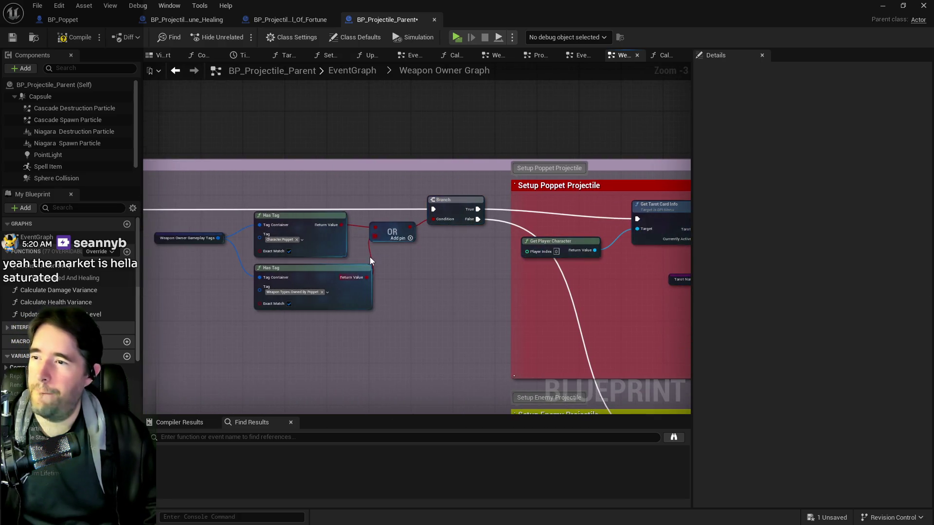
left_click_drag(370, 257, 373, 242)
scroll(326, 243, "up", 1)
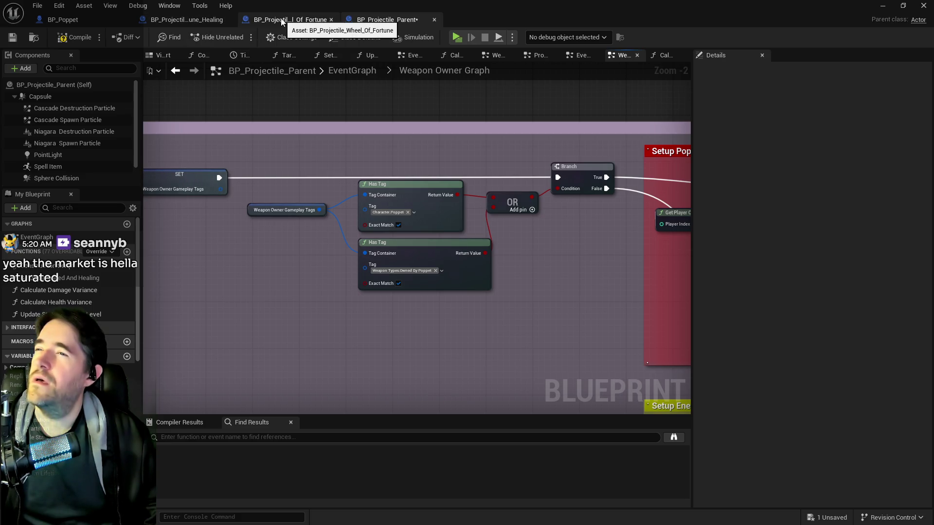
In BP_Projectile_Wheel_Of_Fortune, search 'gameplay tag' and inspect Gameplay Tags' empty default value.
left_click(309, 20)
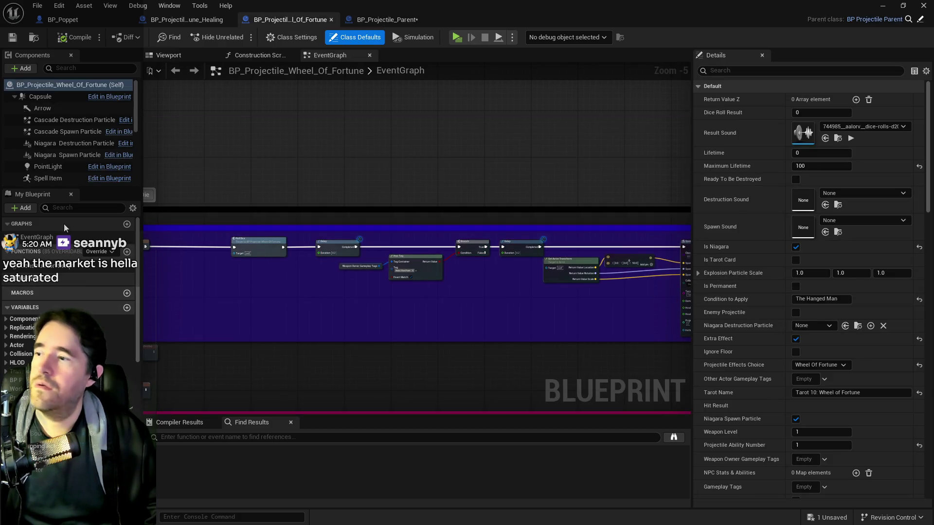
left_click(68, 207)
type("gameplay")
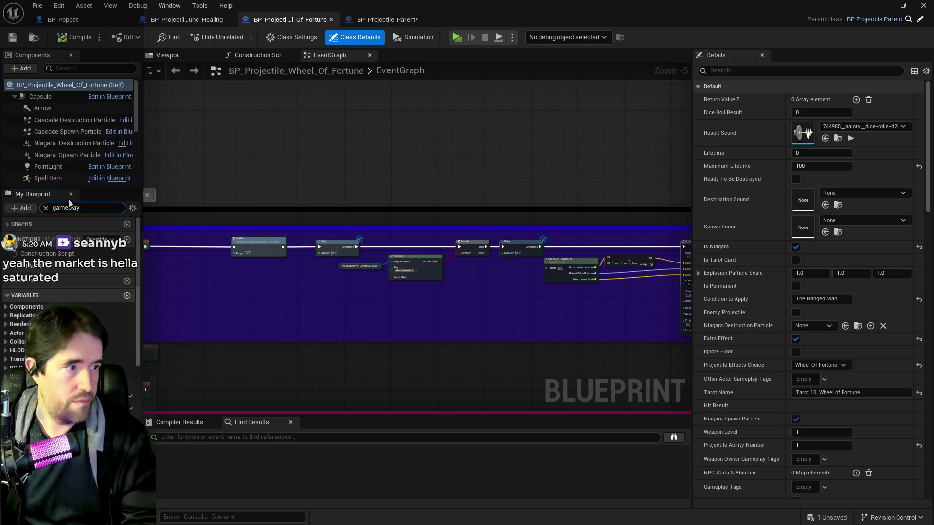
type(" tag")
left_click(41, 294)
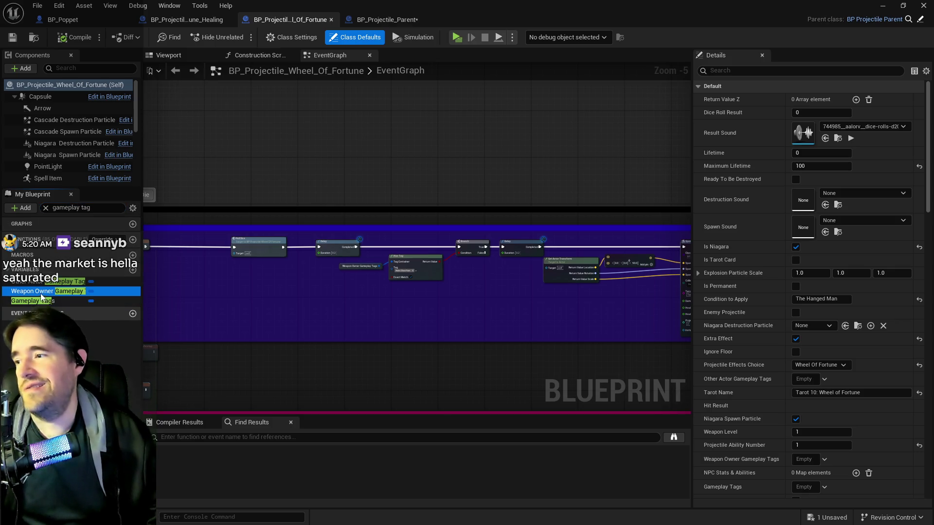
left_click(38, 301)
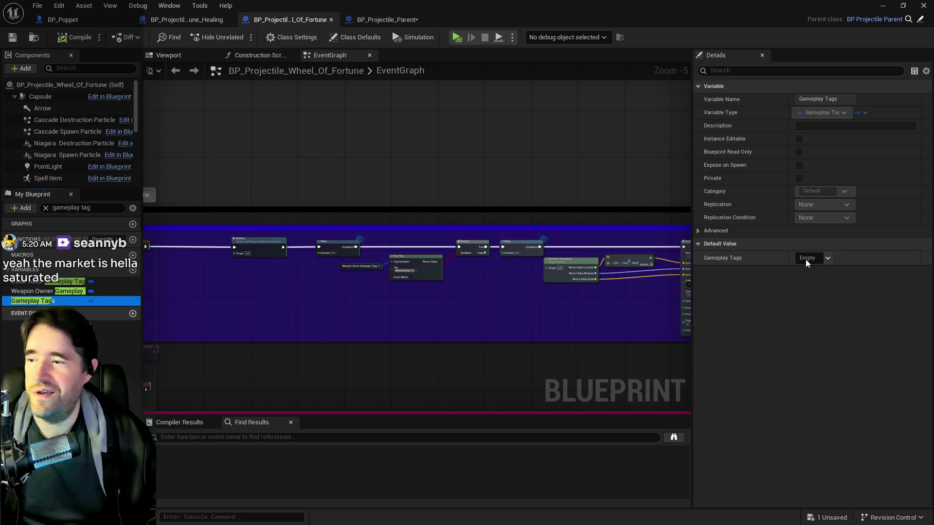
left_click(806, 259)
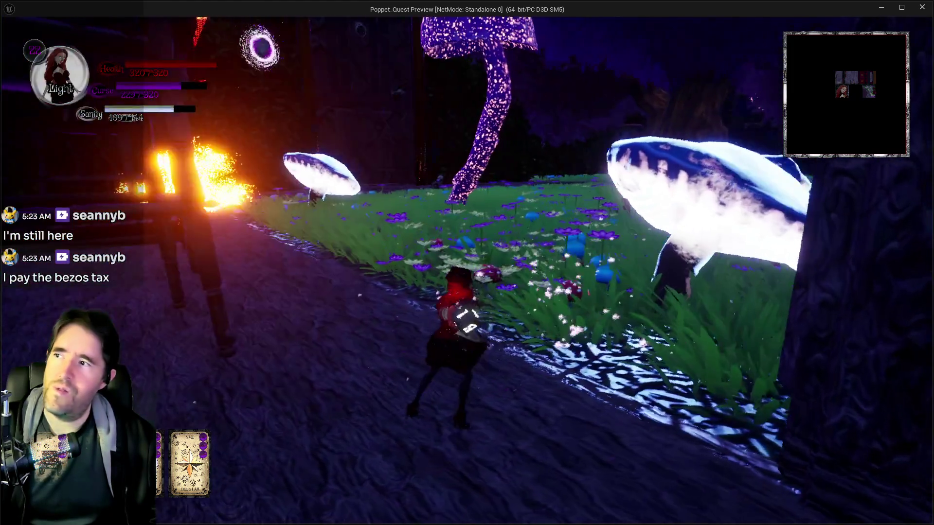
Stop the Poppet Quest preview and maximize the BP_Projectile_Parent Blueprint editor.
key("alt+Tab")
key("Escape")
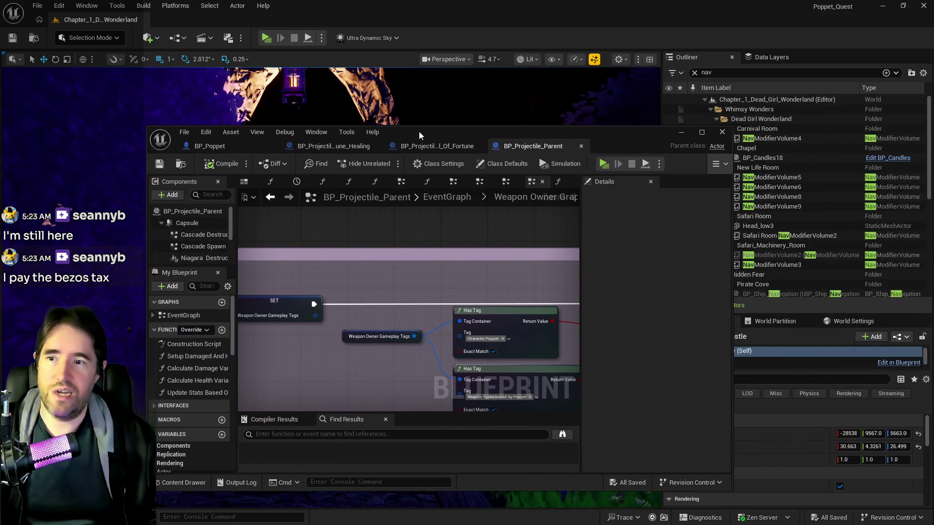
double_click(419, 131)
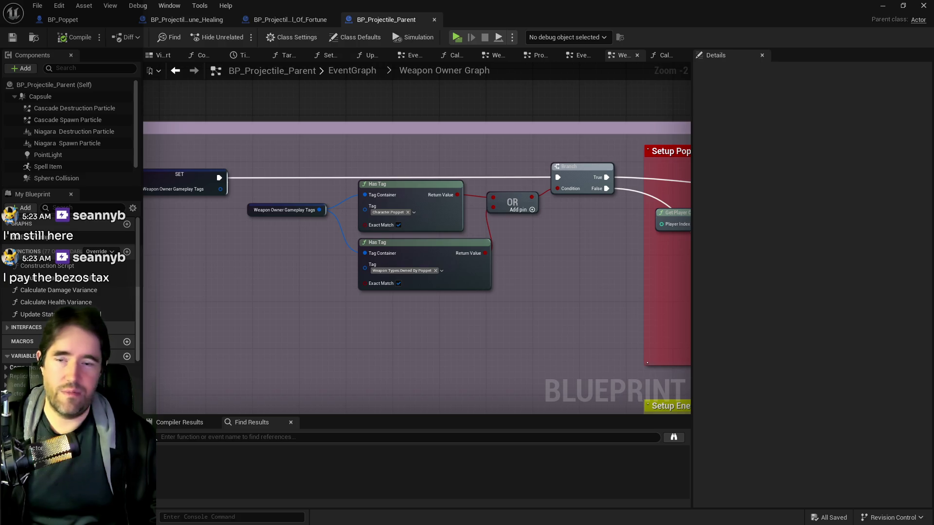
Move the Print String node between the Branch and Get Tarot Card Info.
scroll(479, 323, "down", 1)
scroll(423, 278, "down", 1)
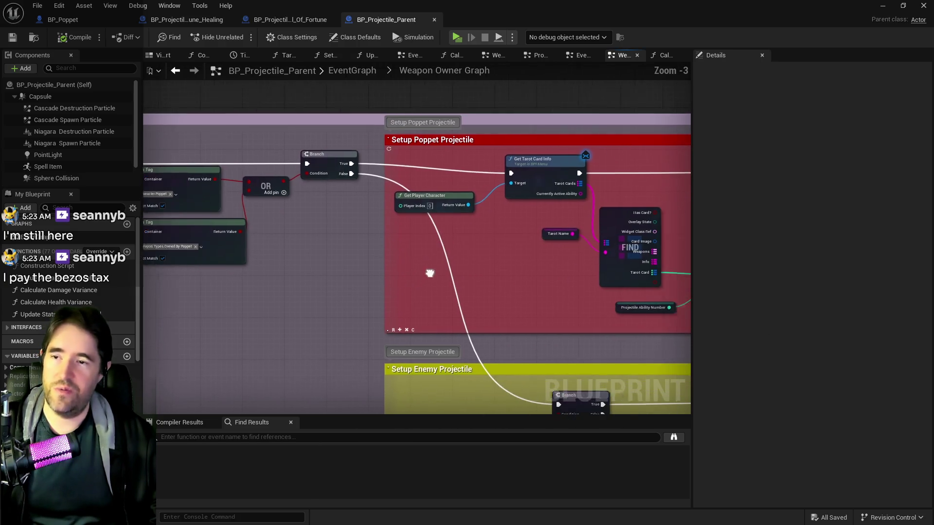
scroll(277, 227, "down", 1)
scroll(395, 165, "up", 2)
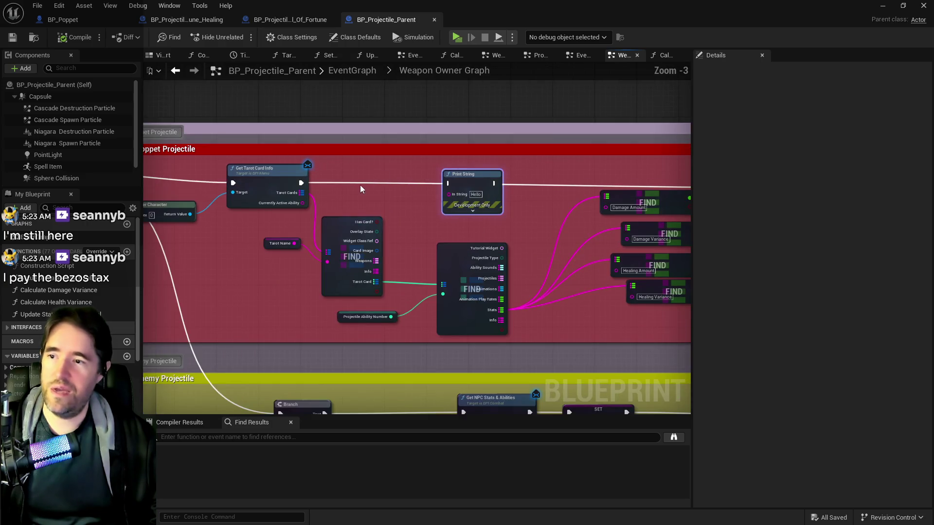
left_click_drag(462, 174, 389, 171)
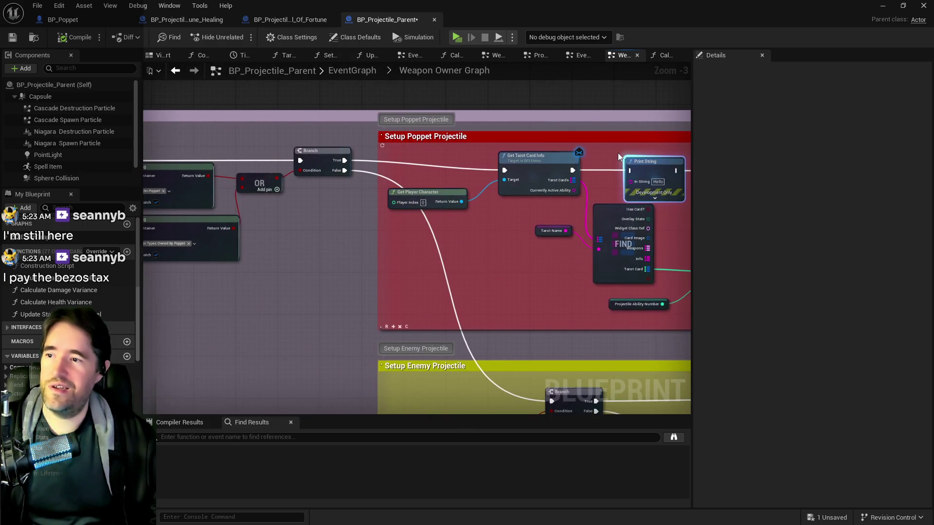
left_click_drag(648, 161, 430, 157)
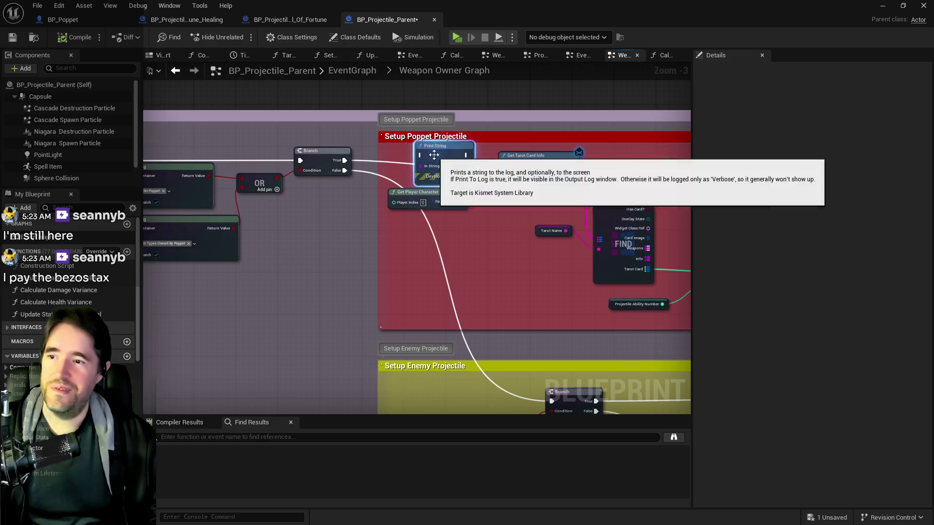
scroll(434, 150, "up", 2)
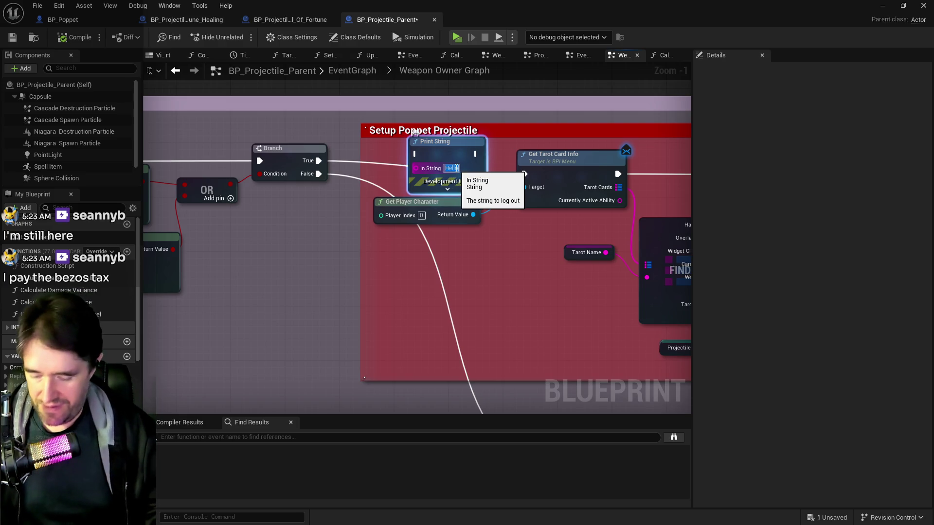
Set the Print String text to 'Projectile 1' and wire Branch's True into it.
type("Proj")
key("Return")
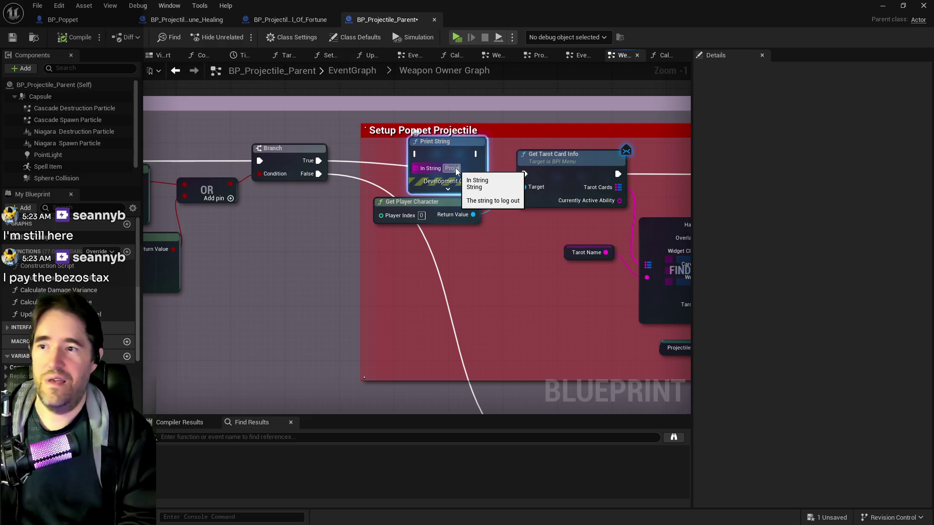
mouse_move(377, 206)
left_mouse_down()
mouse_move(491, 202)
mouse_move(525, 171)
mouse_move(419, 151)
mouse_move(463, 147)
left_mouse_up()
left_click_drag(542, 148, 572, 168)
left_click(554, 171)
Wire Print String into Get Tarot Card Info, expand its advanced pins, and tidy nearby nodes.
left_click_drag(521, 208, 572, 181)
left_click_drag(467, 196, 548, 238)
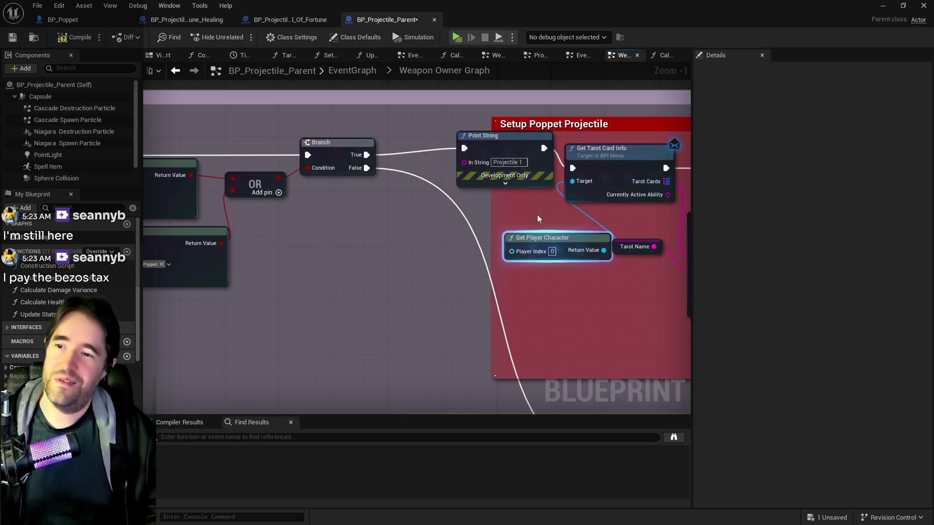
left_click(508, 185)
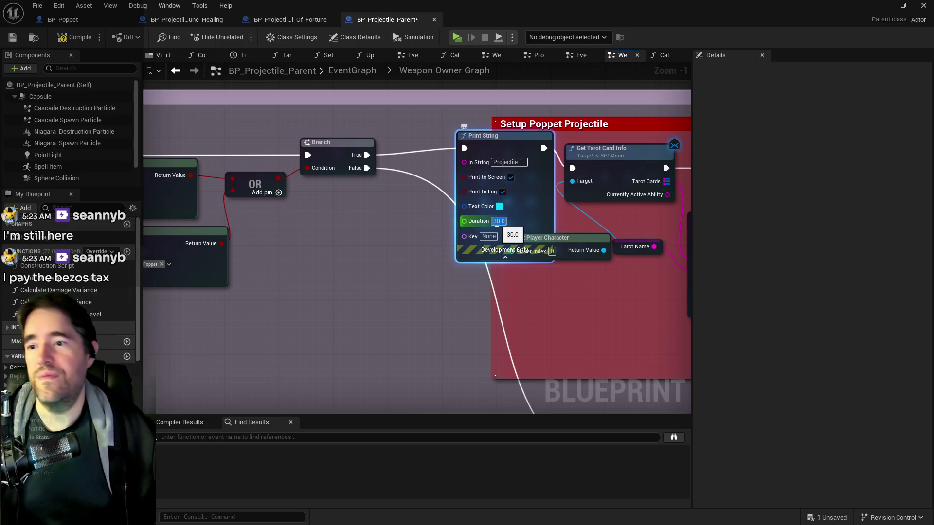
left_click_drag(511, 138, 470, 145)
left_click_drag(529, 251, 405, 300)
left_click(473, 156)
left_click_drag(613, 178, 352, 183)
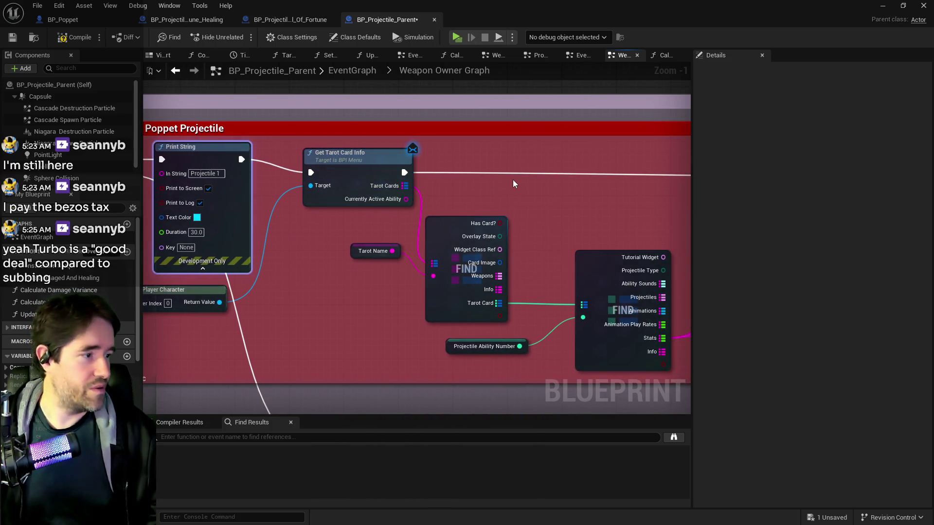
Paste a second Print String onto the exec wire and feed Tarot Name into its In String.
left_click_drag(477, 188, 442, 175)
mouse_move(526, 170)
left_mouse_down()
mouse_move(492, 159)
mouse_move(384, 189)
mouse_move(161, 178)
left_mouse_up()
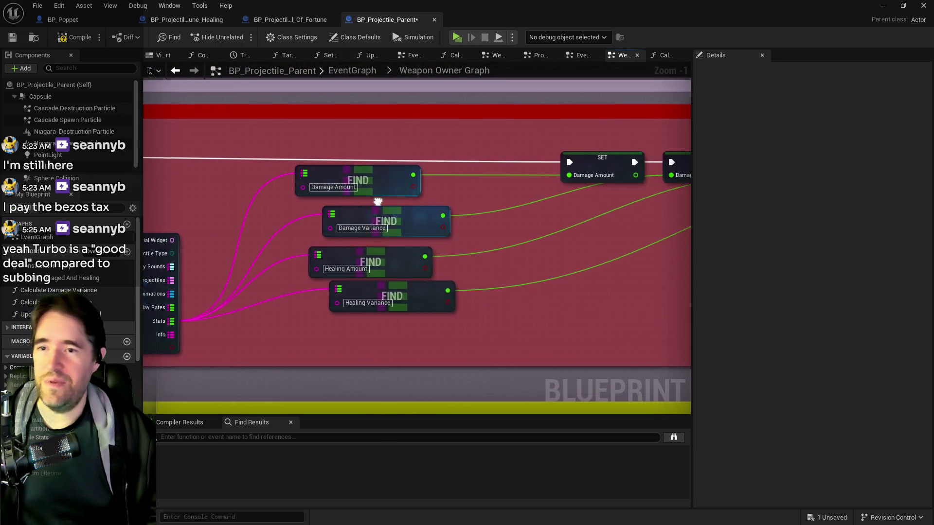
left_click_drag(428, 185, 273, 193)
left_click_drag(351, 200, 611, 208)
left_click_drag(279, 188, 485, 192)
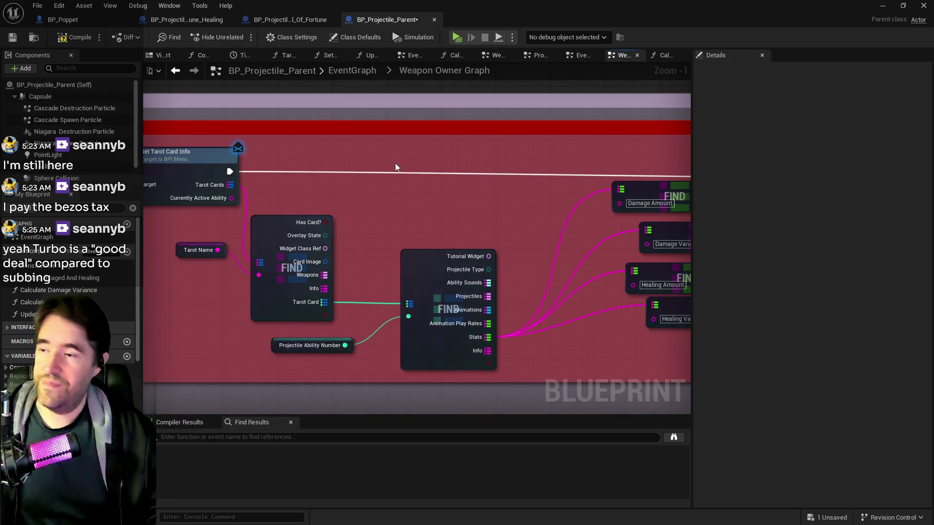
key("ctrl+v")
left_click_drag(440, 178, 407, 153)
mouse_move(340, 203)
left_mouse_down()
mouse_move(372, 220)
mouse_move(415, 221)
left_mouse_up()
left_click_drag(469, 173, 503, 167)
left_click_drag(294, 269, 415, 226)
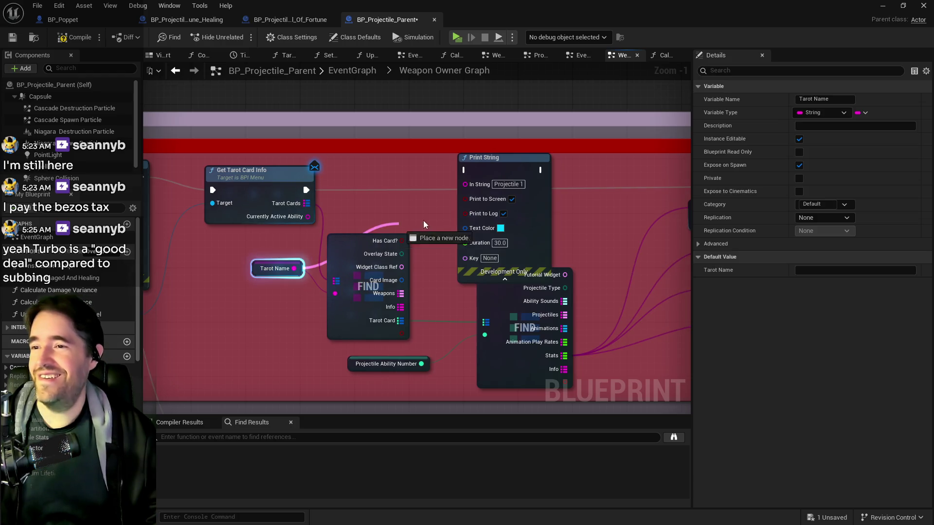
left_click_drag(456, 185, 462, 188)
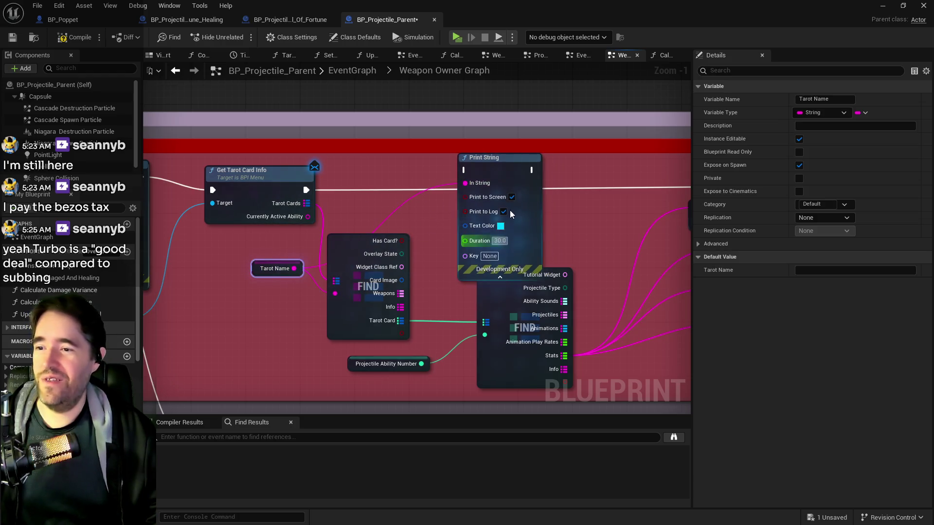
Colour the Print String text blue and paste a duplicate Print String beside it.
left_click(499, 226)
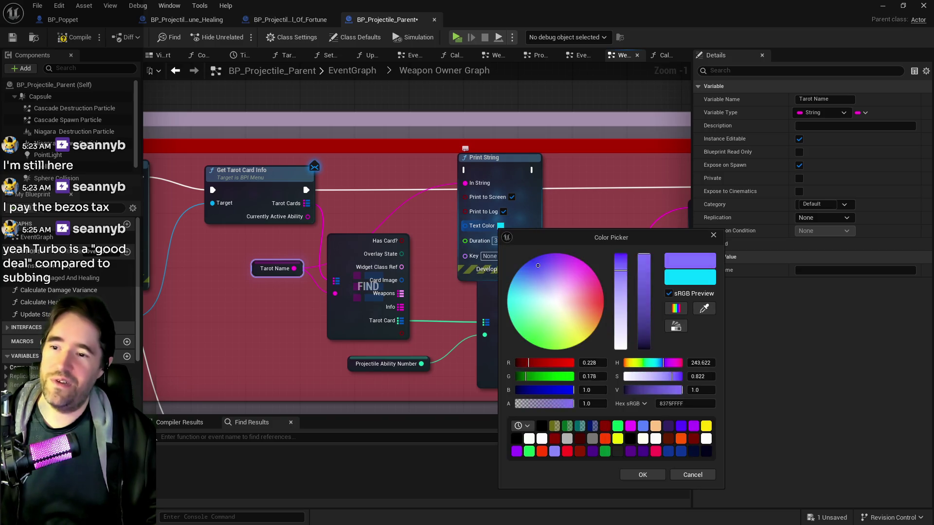
left_click(662, 477)
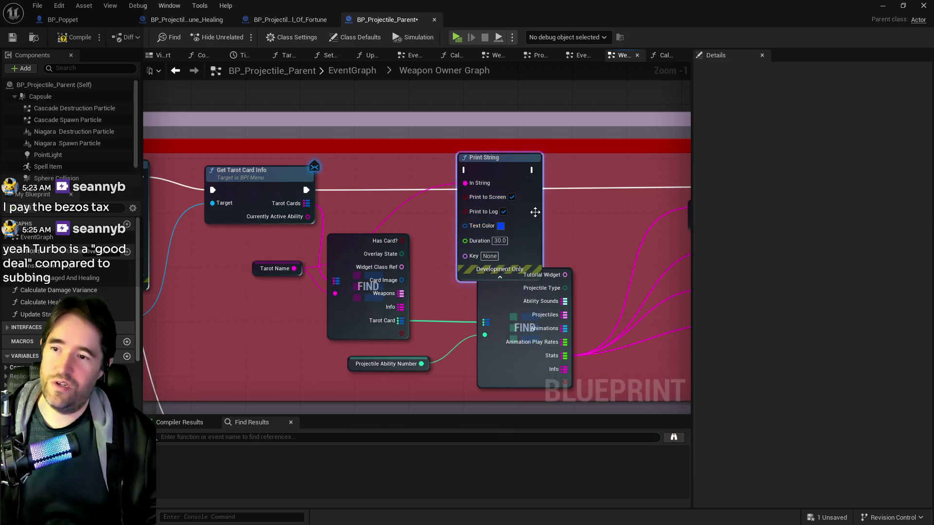
key("ctrl+c")
key("ctrl+v")
left_click_drag(650, 188, 638, 169)
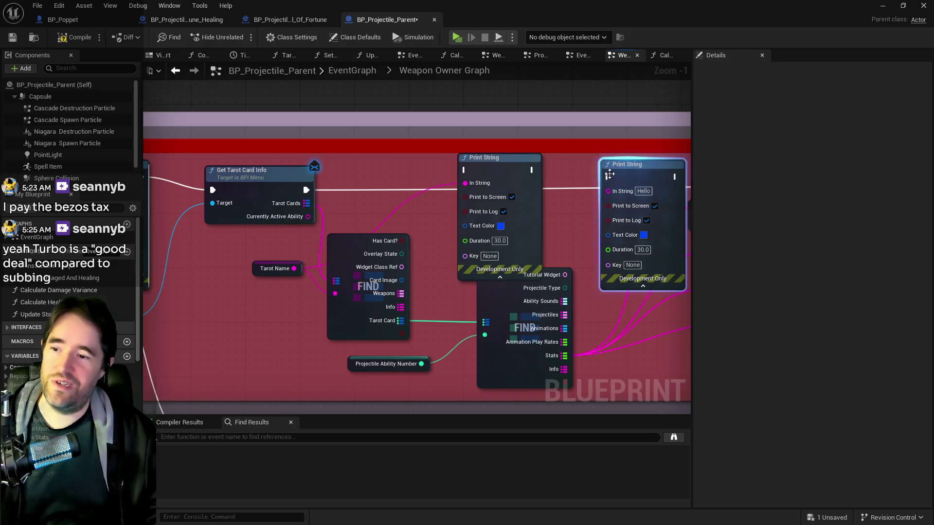
Wire Projectile Ability Number into the new Print String and set its text colour to magenta.
left_click(306, 381)
left_click_drag(436, 320, 529, 209)
left_click(564, 249)
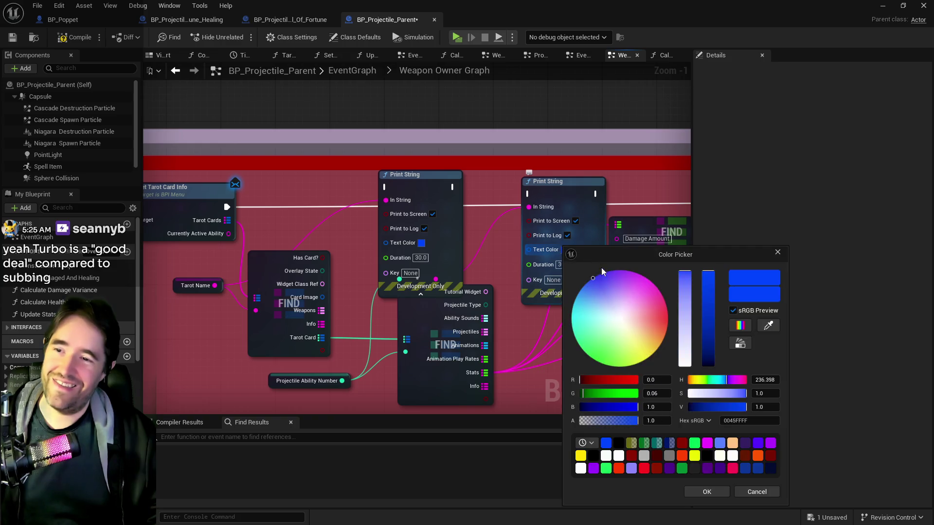
left_click(634, 275)
left_click_drag(634, 275, 637, 273)
left_click(707, 492)
Chain Tarot Card Info's exec through the first Print String into the second.
mouse_move(227, 206)
left_mouse_down()
mouse_move(412, 194)
mouse_move(385, 191)
left_mouse_up()
left_click_drag(452, 186, 529, 194)
mouse_move(598, 197)
left_mouse_down()
mouse_move(192, 208)
mouse_move(457, 224)
left_mouse_up()
scroll(192, 208, "down", 2)
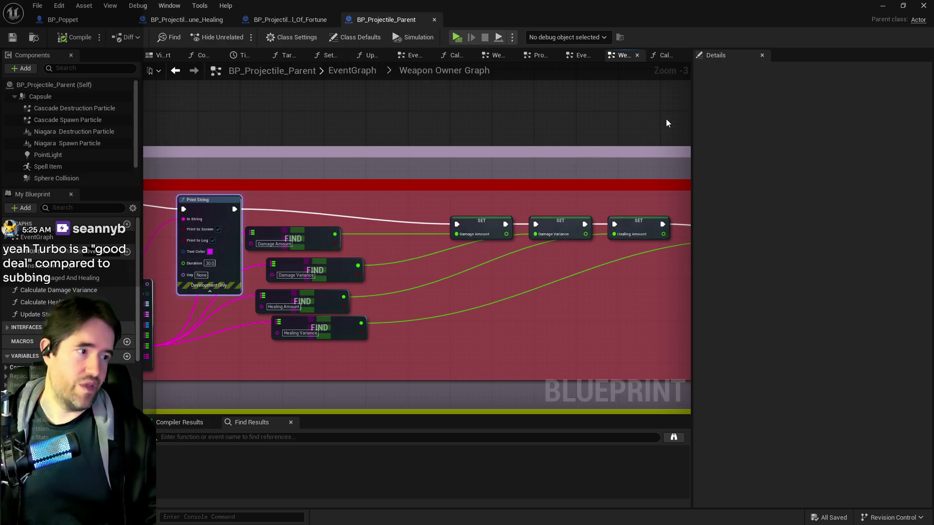
key("alt+Tab")
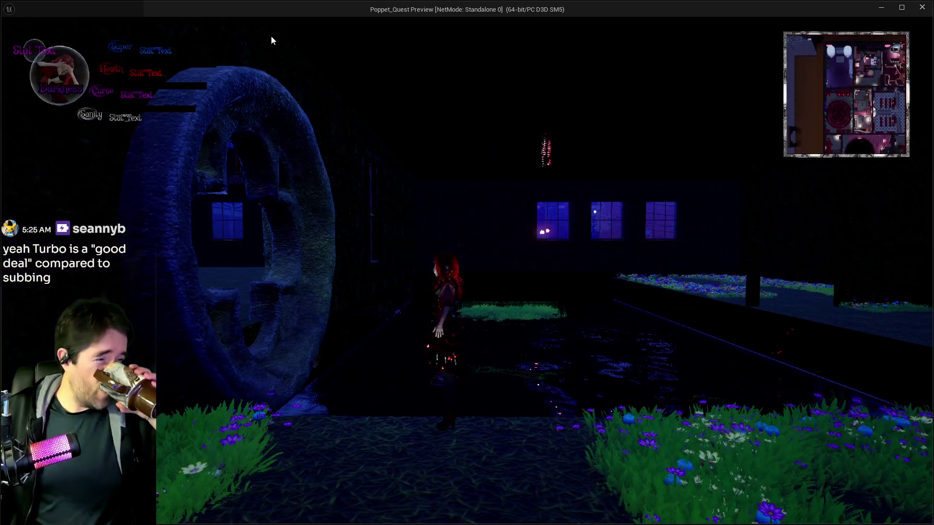
Run the character up the stone path with W and A, then stop the play session.
key("w")
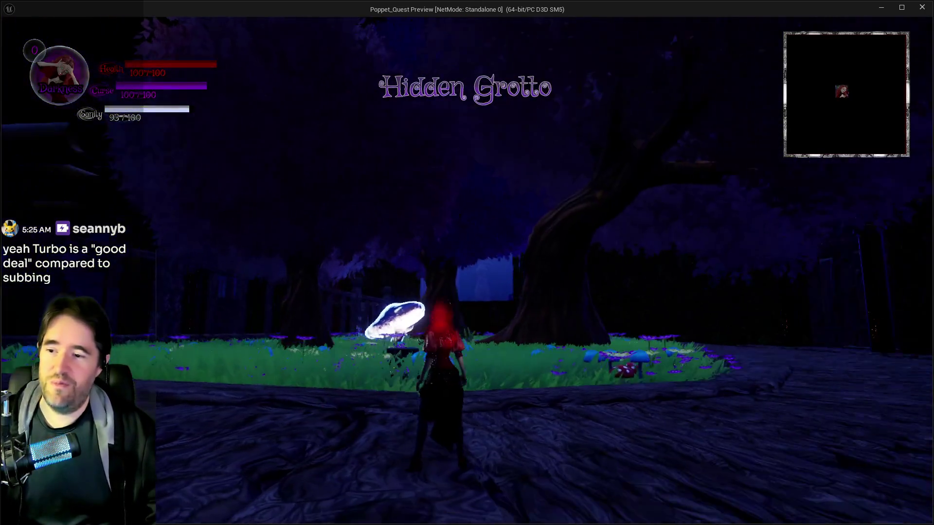
key("a")
key("w")
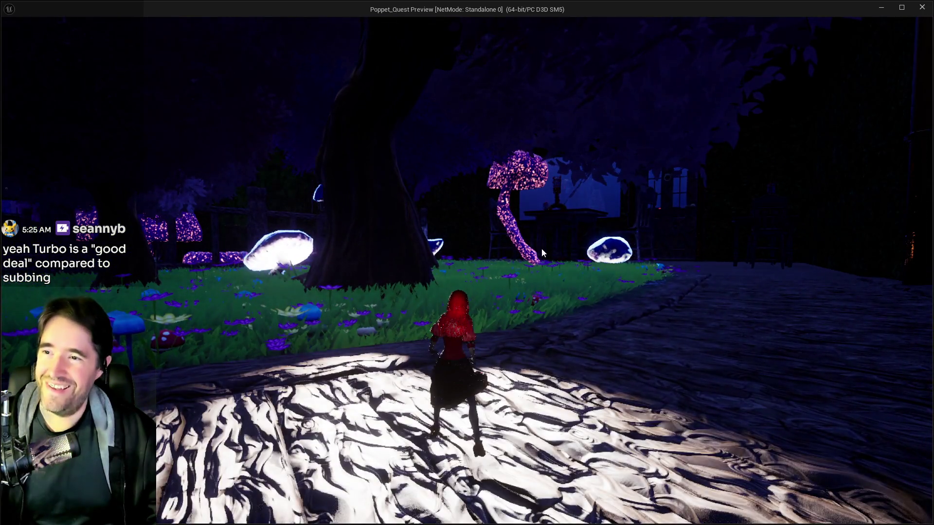
key("alt+Tab")
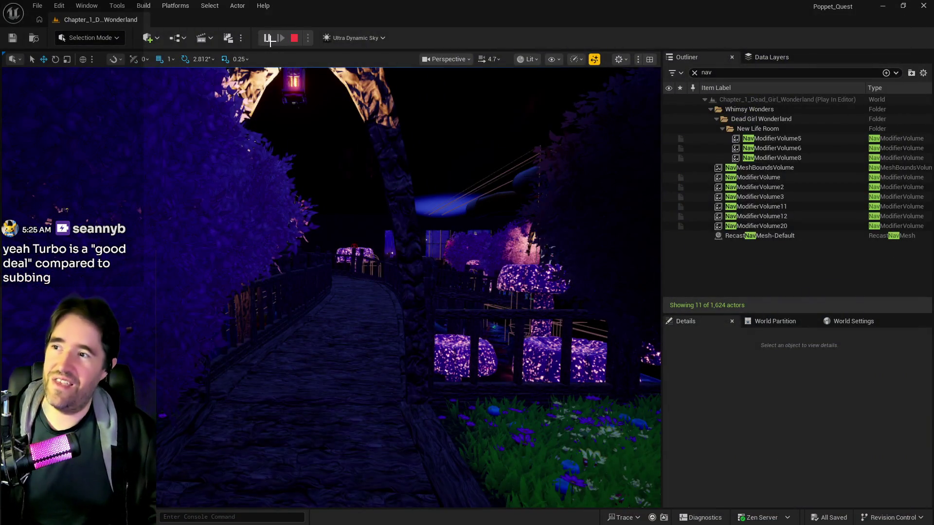
key("Escape")
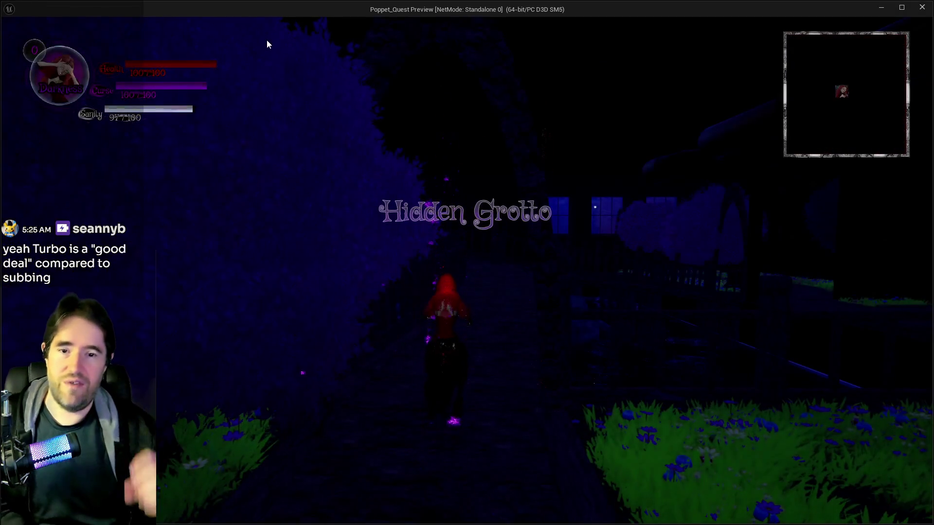
Resume play, open and close the card menu, and run through the room toward the lit area.
left_click(397, 334)
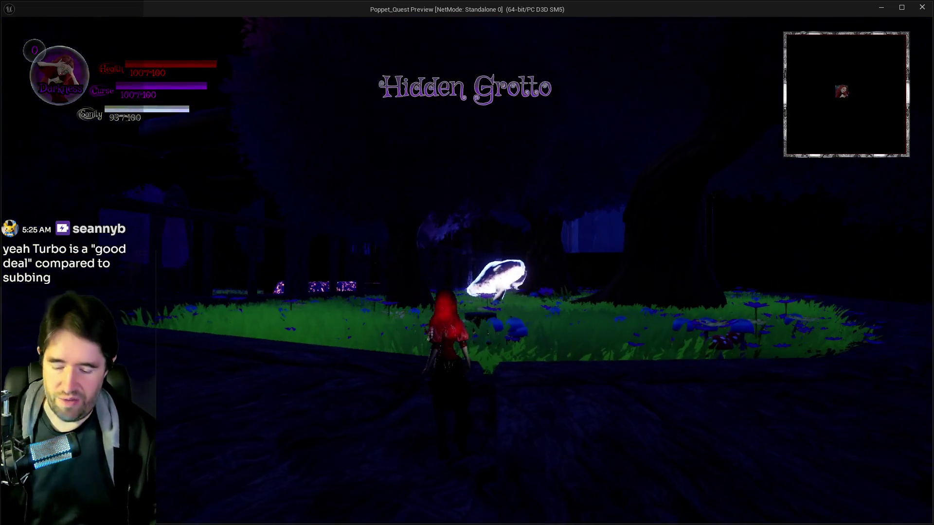
key("Escape")
left_click(411, 165)
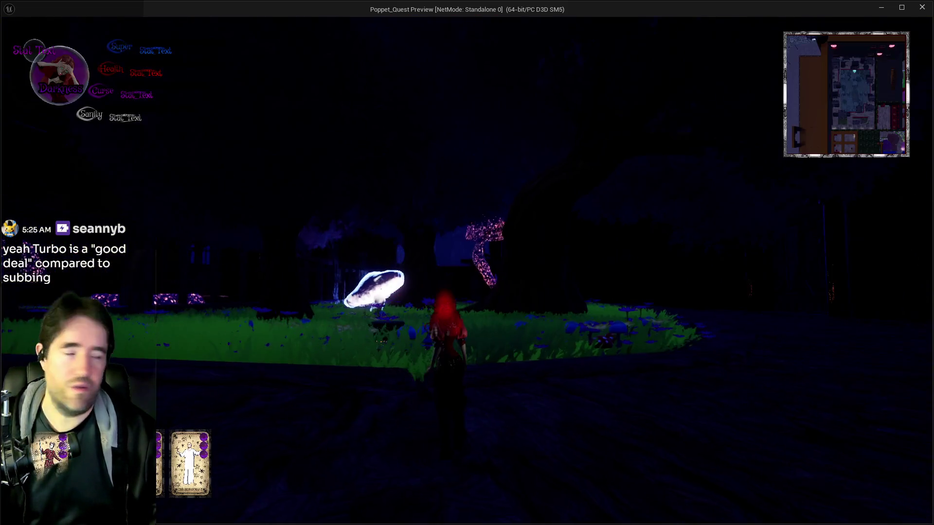
key("w")
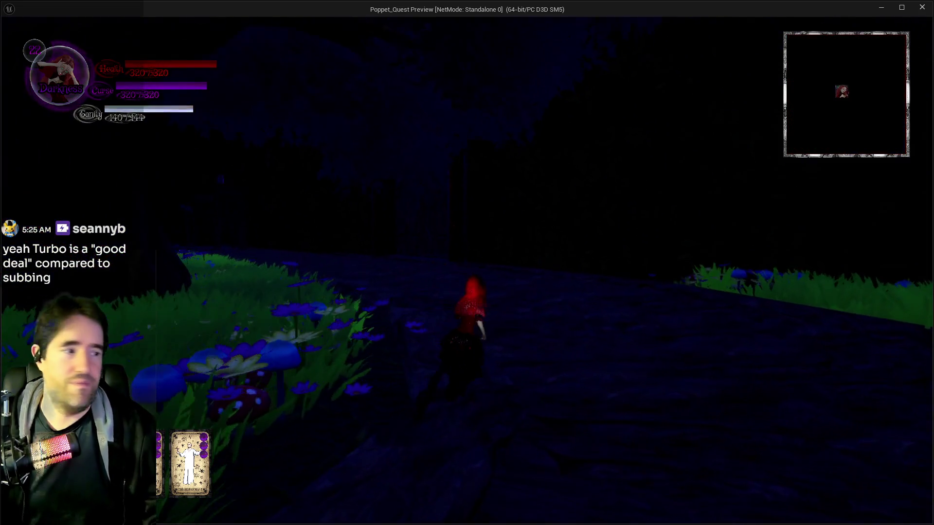
key("w")
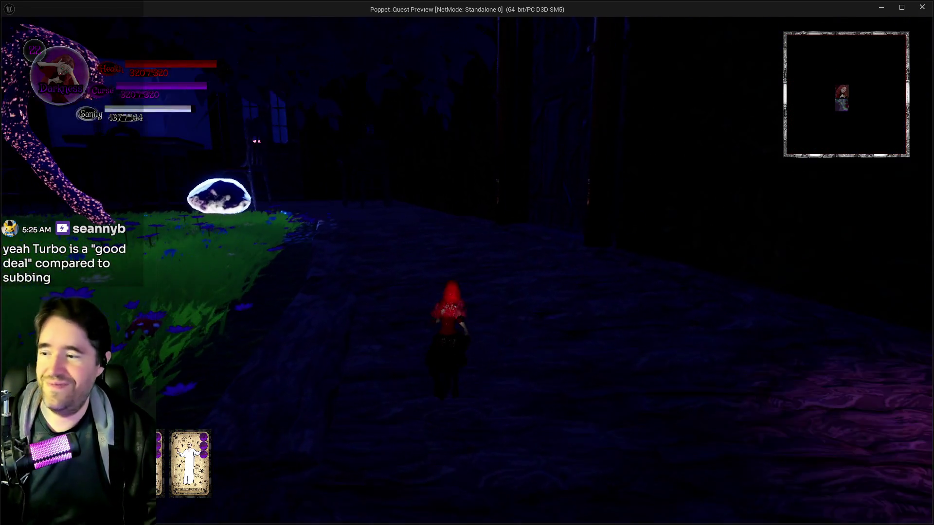
key("w")
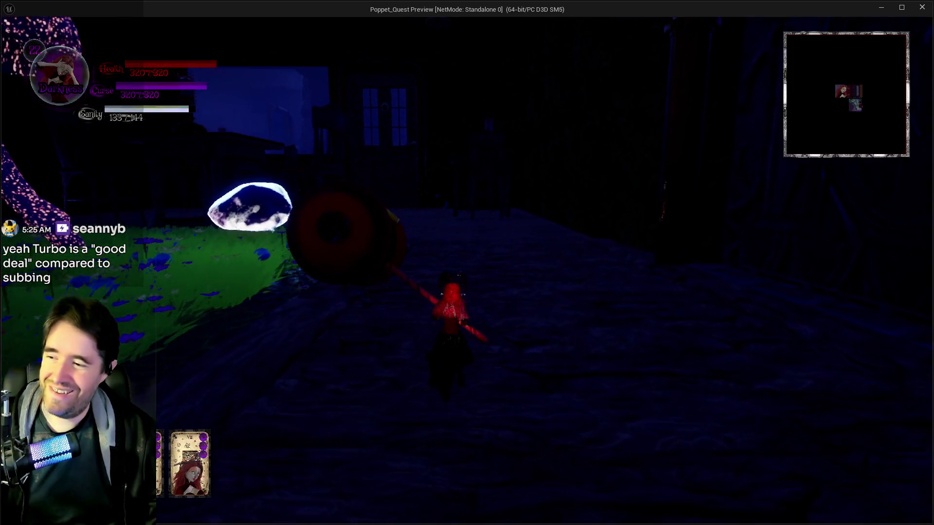
key("w")
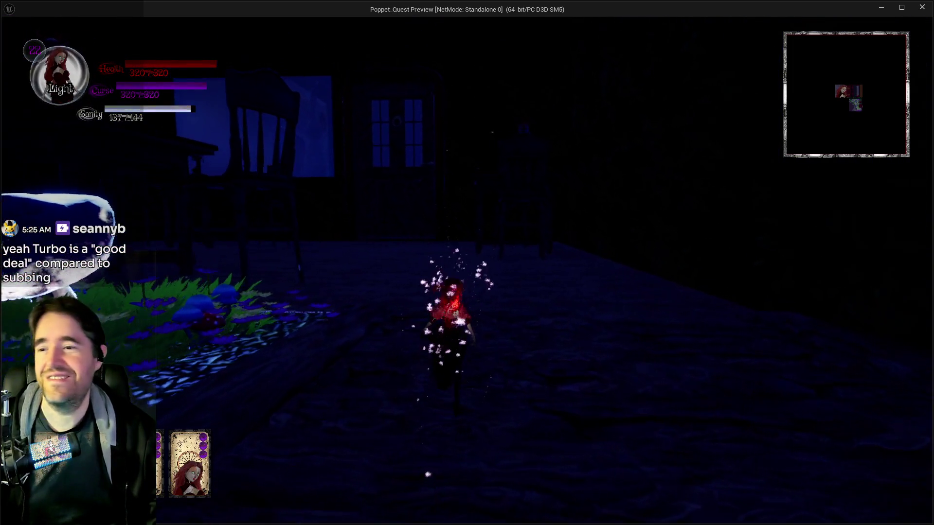
key("w")
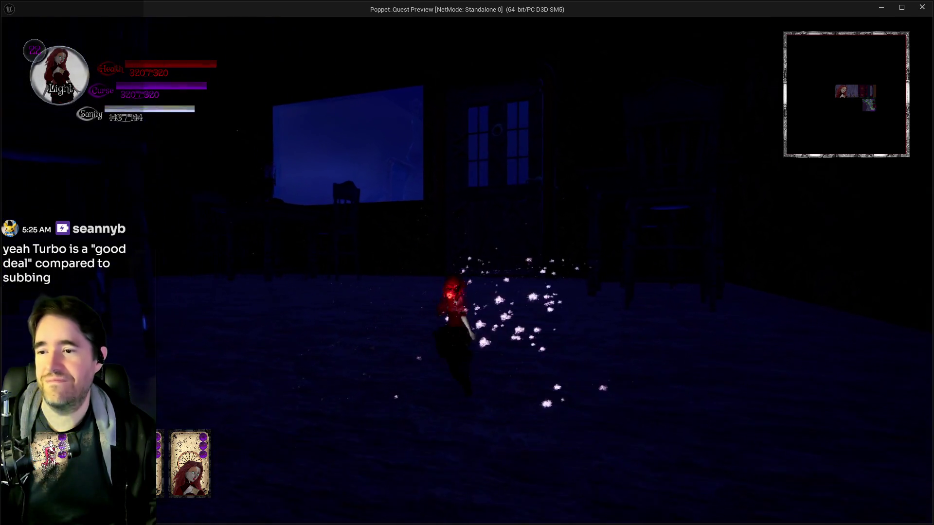
key("w")
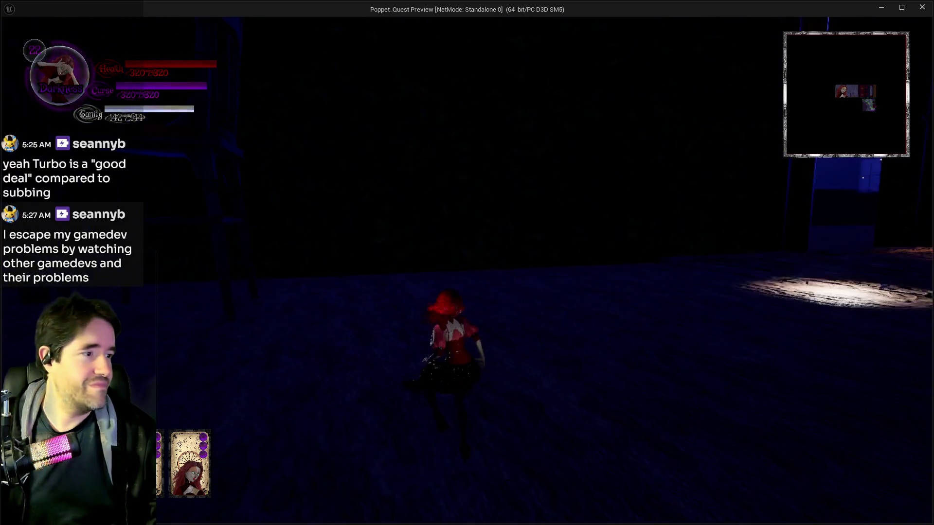
key("w")
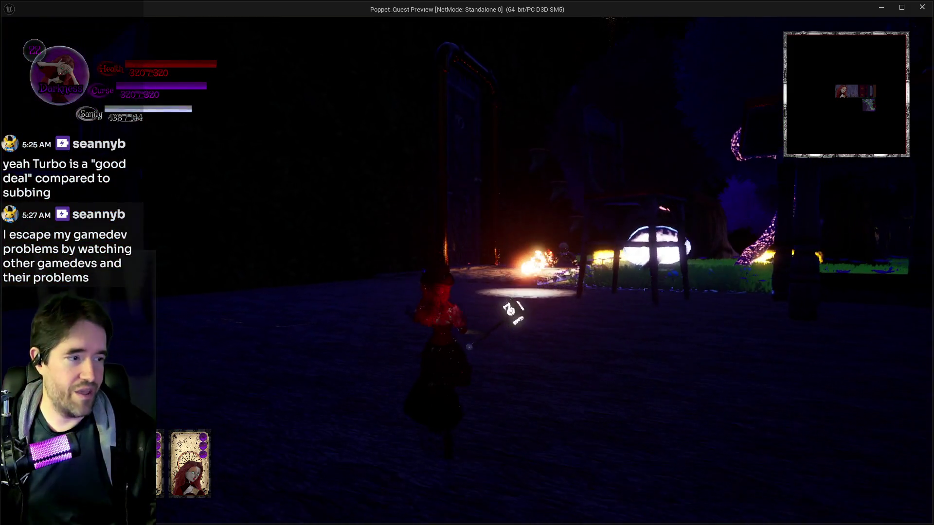
Cast projectile spells with key 1 at the enemies to trigger the debug messages.
key("1")
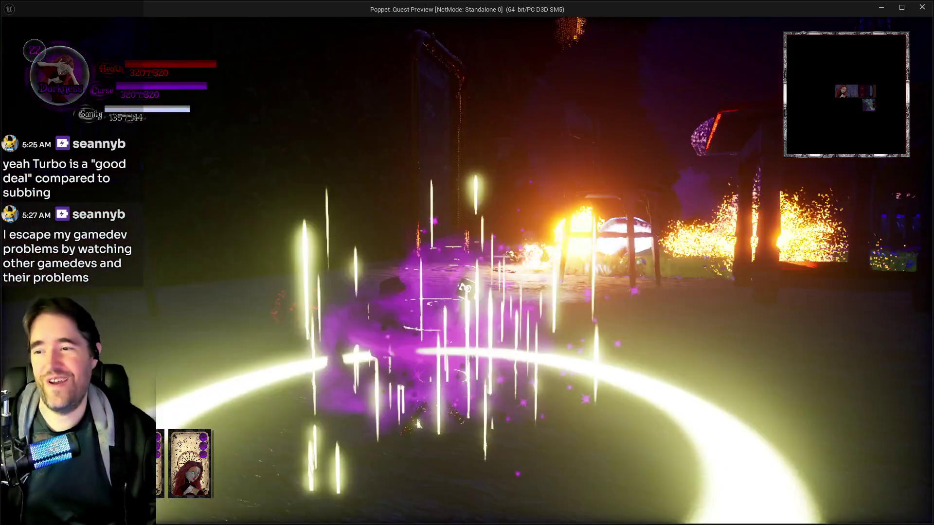
key("1")
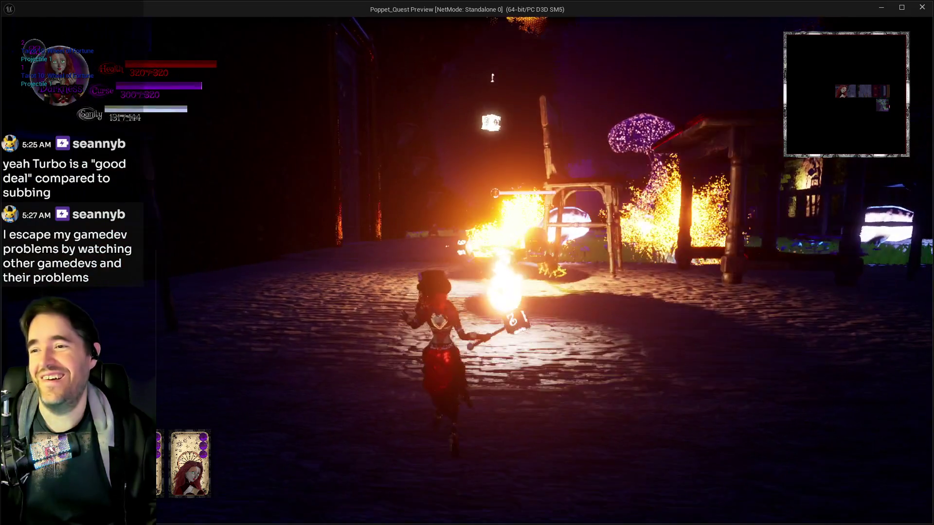
key("w")
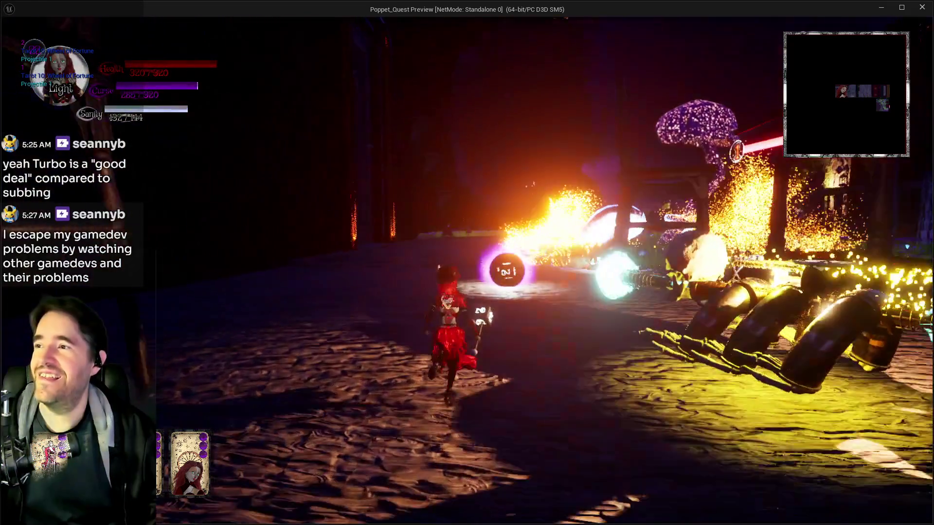
key("1")
key("1")
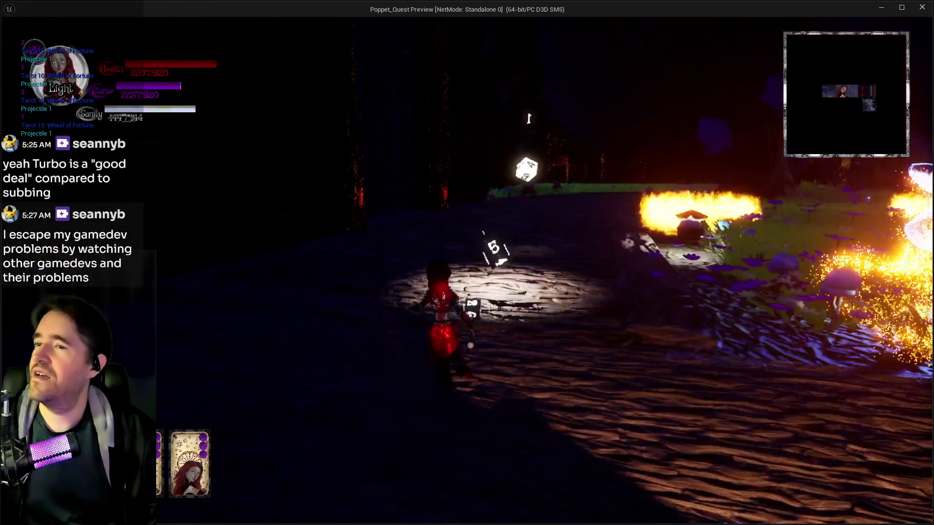
key("1")
key("1")
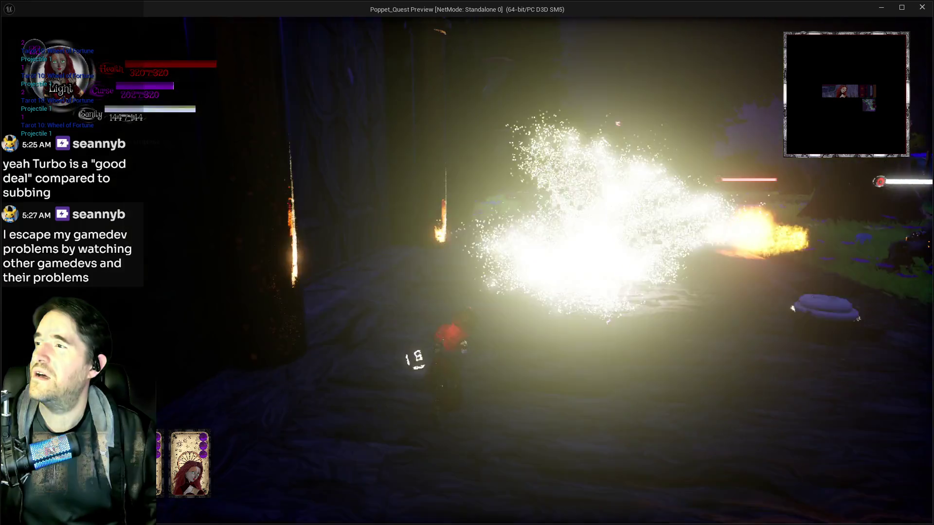
key("1")
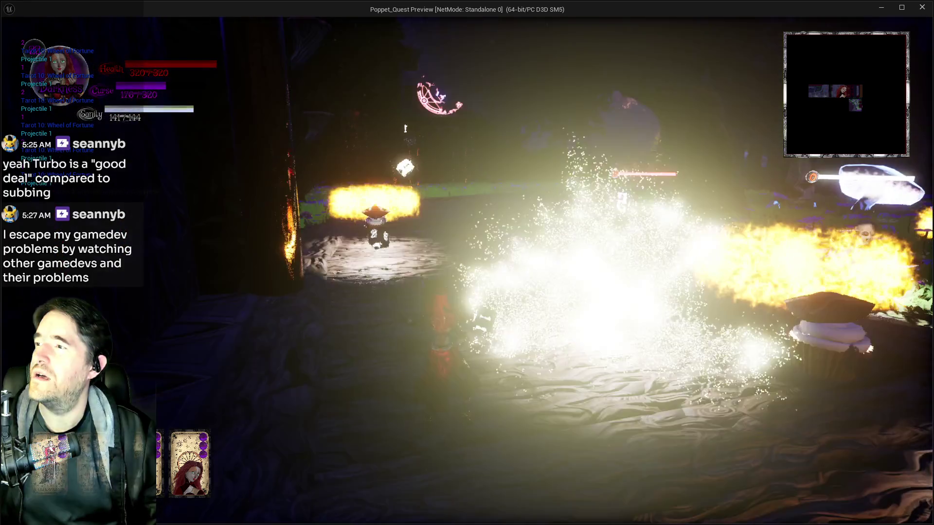
key("alt+Tab")
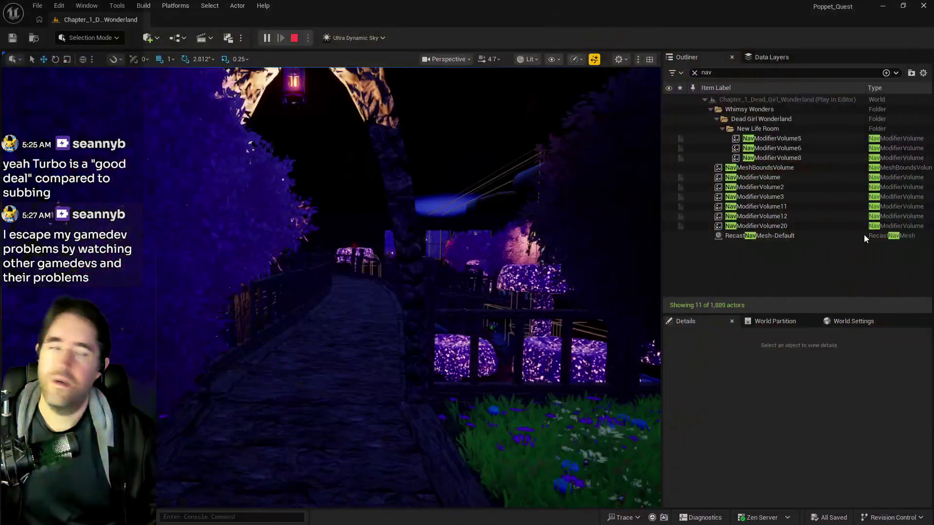
Stop play and return to the maximized BP_Projectile_Parent Setup Poppet Projectile area.
key("Escape")
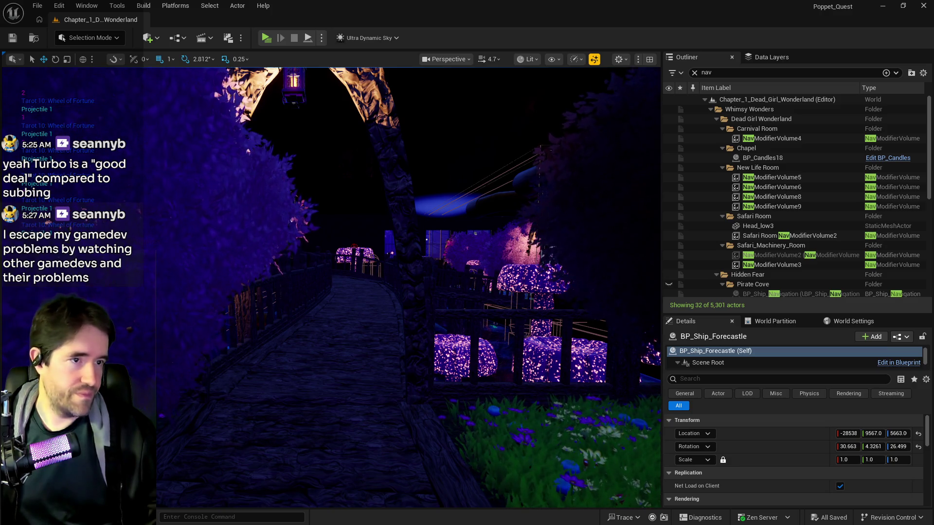
key("alt+Tab")
double_click(701, 118)
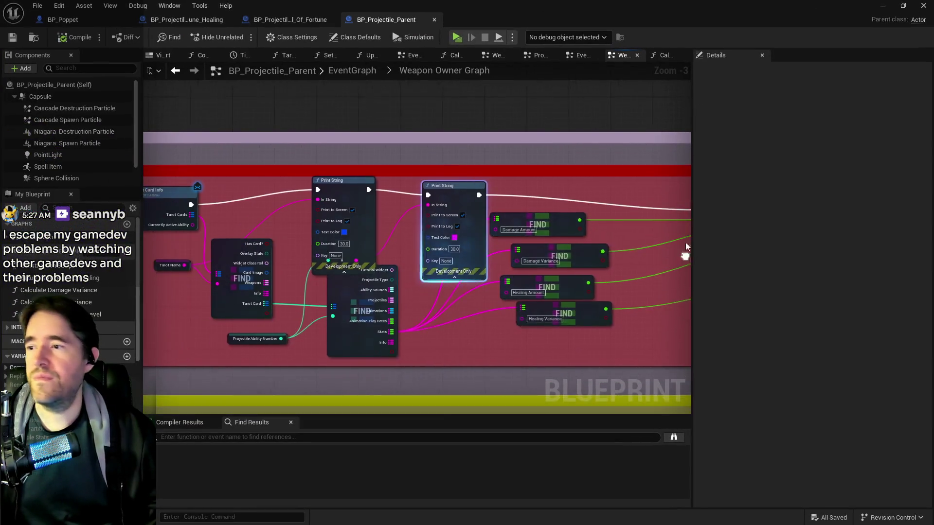
left_click_drag(685, 257, 699, 252)
mouse_move(405, 200)
left_mouse_down()
mouse_move(633, 204)
mouse_move(379, 189)
left_mouse_up()
Move a Print String right after Get Tarot Card Info and set its text colour to red.
mouse_move(447, 192)
left_mouse_down()
mouse_move(672, 195)
mouse_move(349, 184)
mouse_move(342, 172)
left_mouse_up()
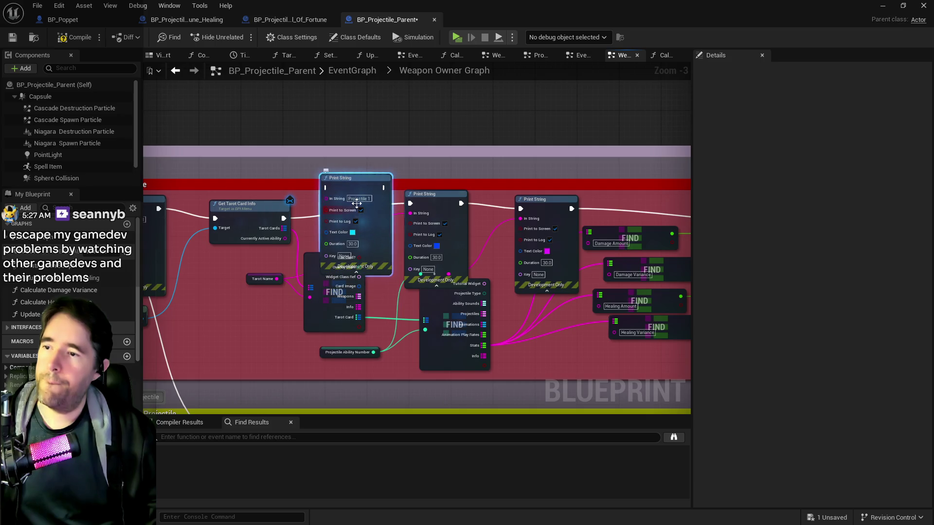
left_click(352, 234)
left_click_drag(453, 307, 459, 310)
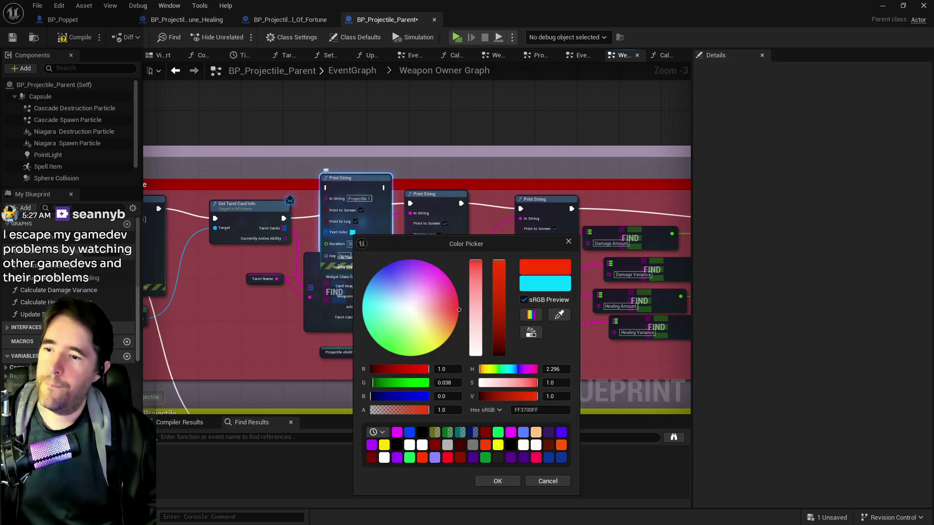
left_click(487, 484)
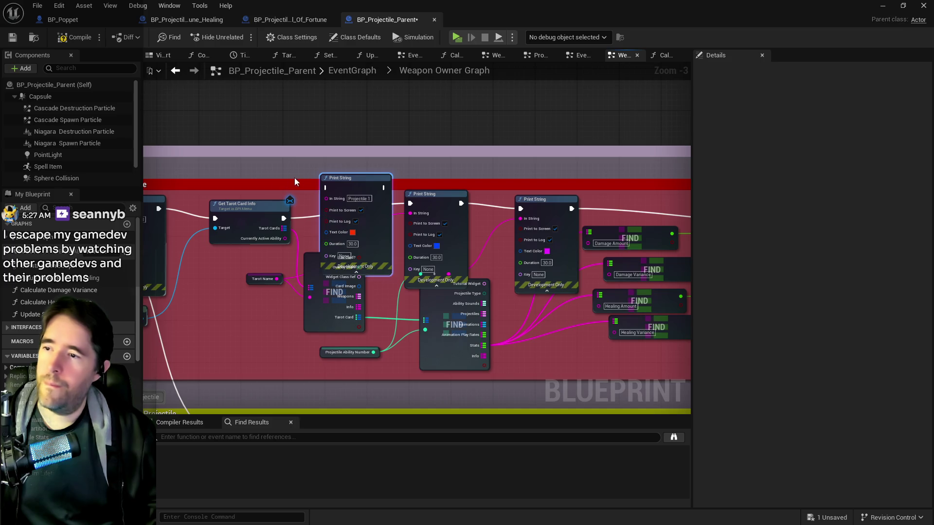
Add a 'get self' reference node and wire it into the Print String's text.
right_click(267, 174)
type("get self")
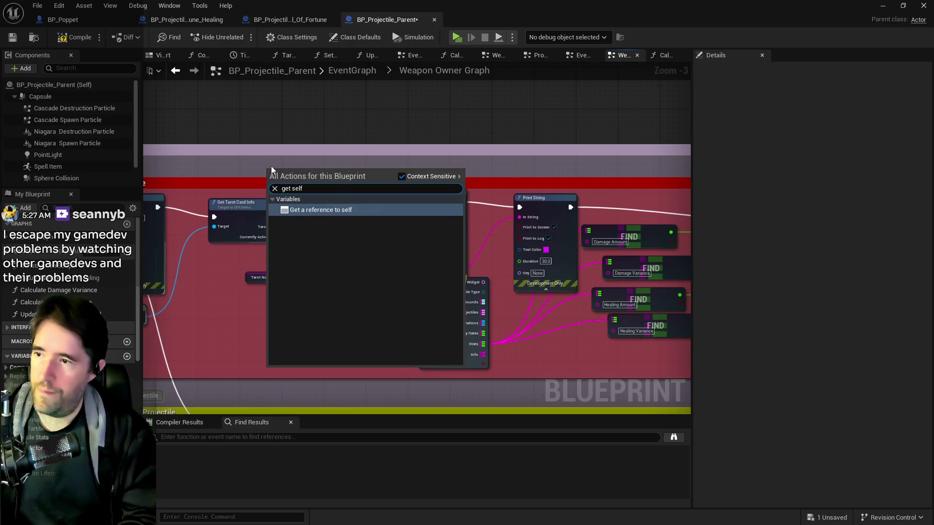
key("Return")
mouse_move(277, 173)
left_mouse_down()
mouse_move(304, 200)
mouse_move(333, 205)
mouse_move(312, 193)
mouse_move(370, 177)
mouse_move(319, 176)
mouse_move(402, 211)
mouse_move(410, 203)
left_mouse_up()
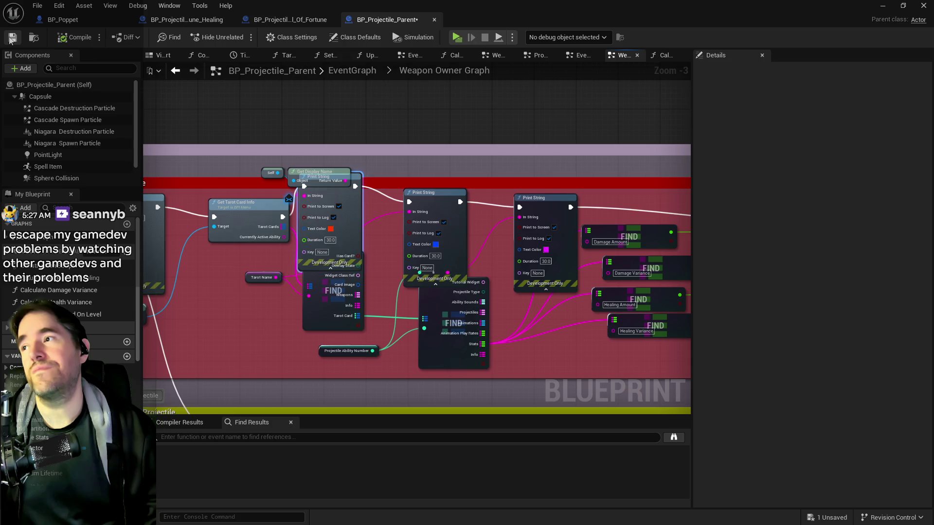
key("alt+Tab")
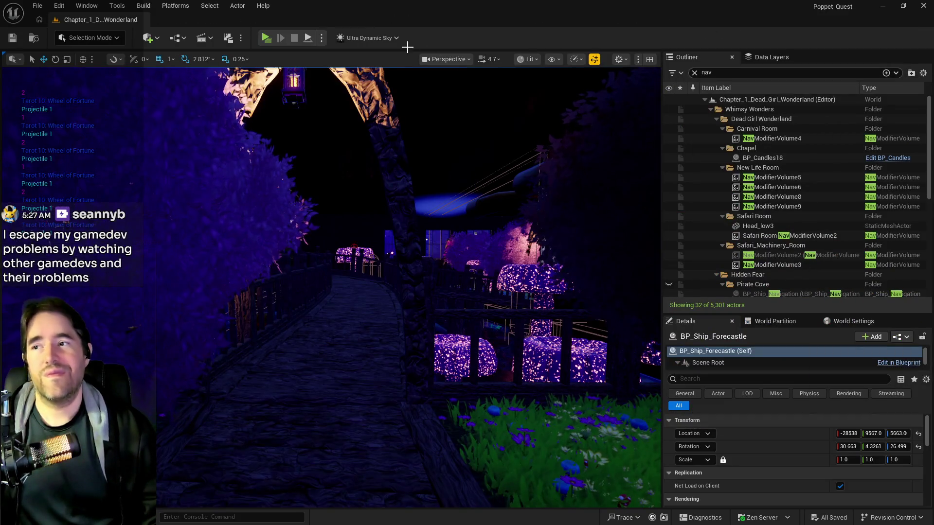
Start a new play session and run along the stone path from the Hidden Grotto.
left_click(266, 39)
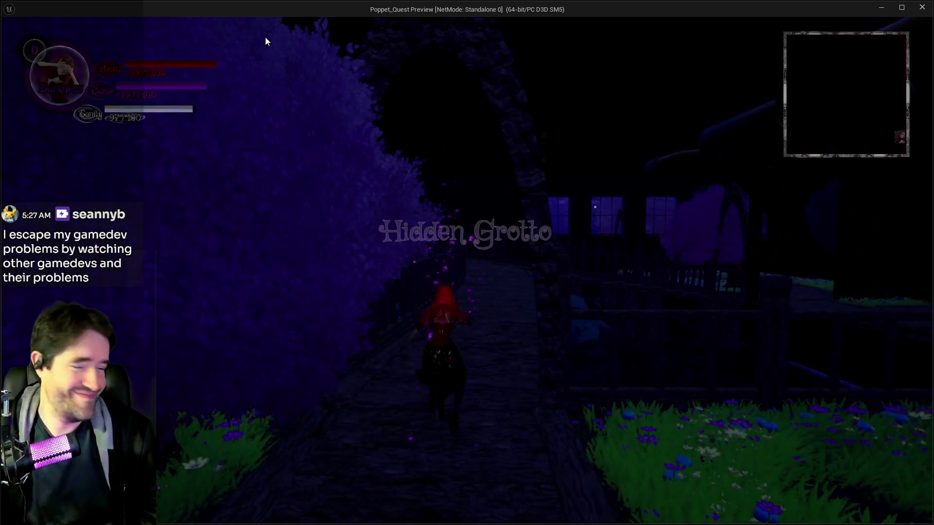
key("w")
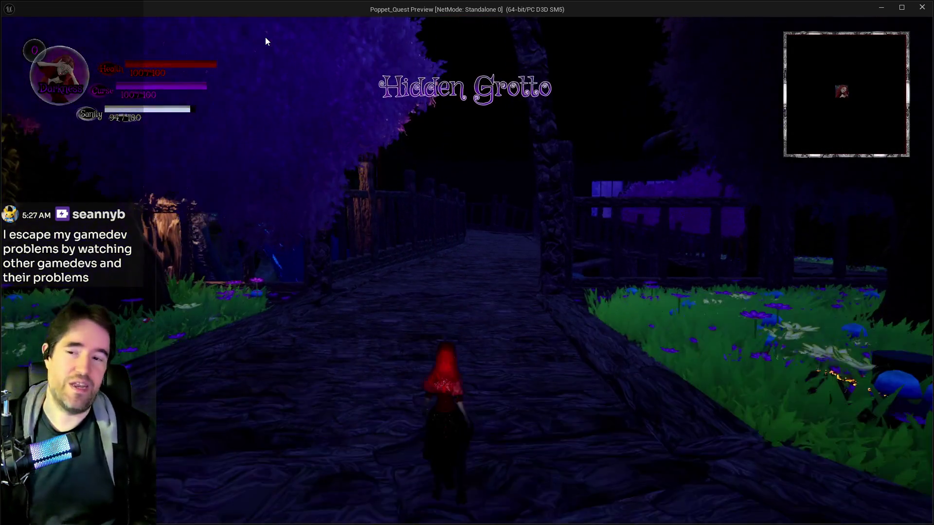
left_click(265, 41)
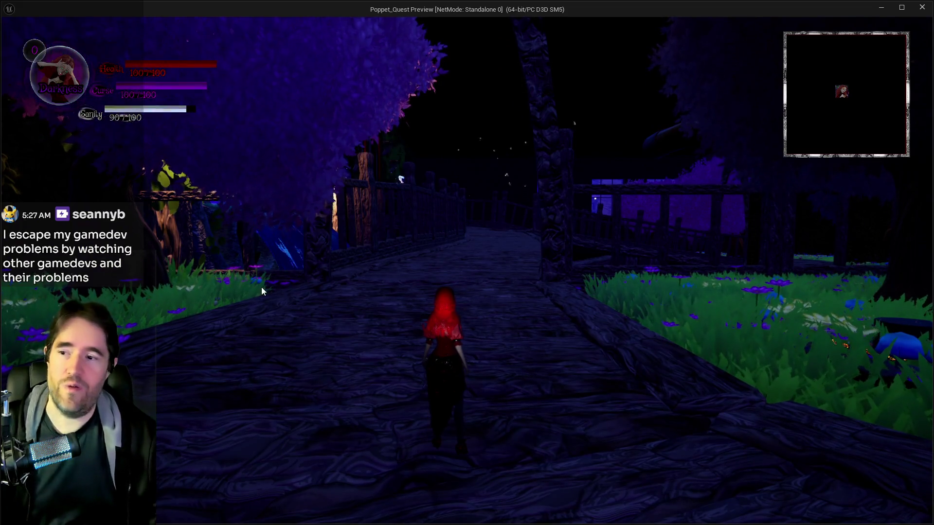
key("w")
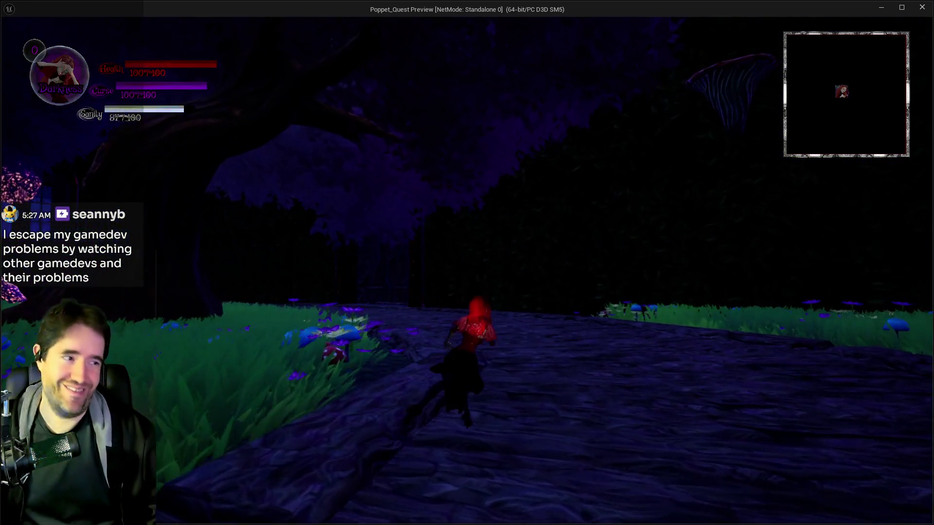
key("w")
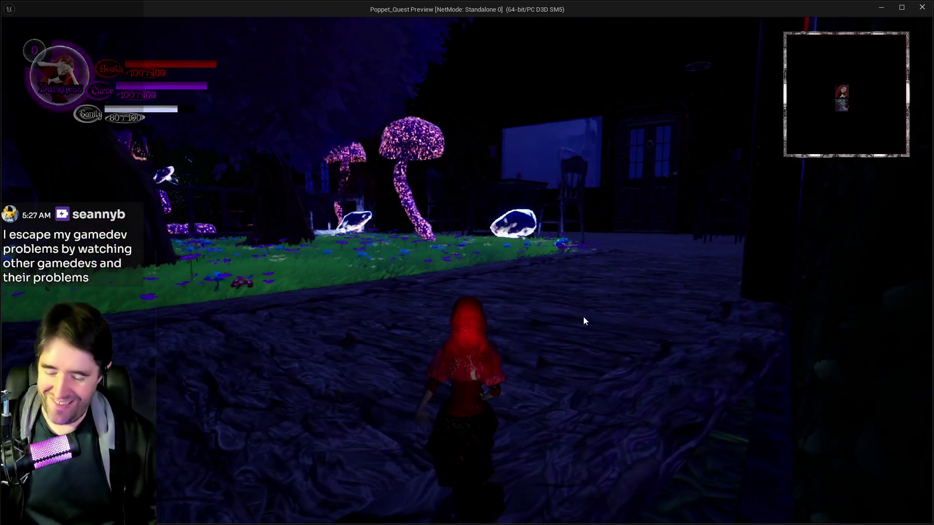
Bring up the tarot cards, then run across the grass into the house toward the lit garden.
key("Tab")
key("Tab")
key("w")
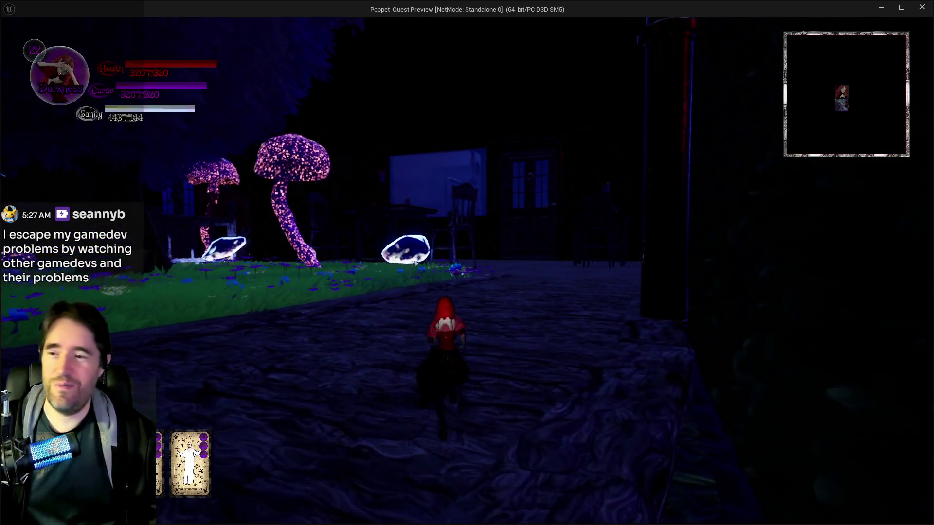
key("w")
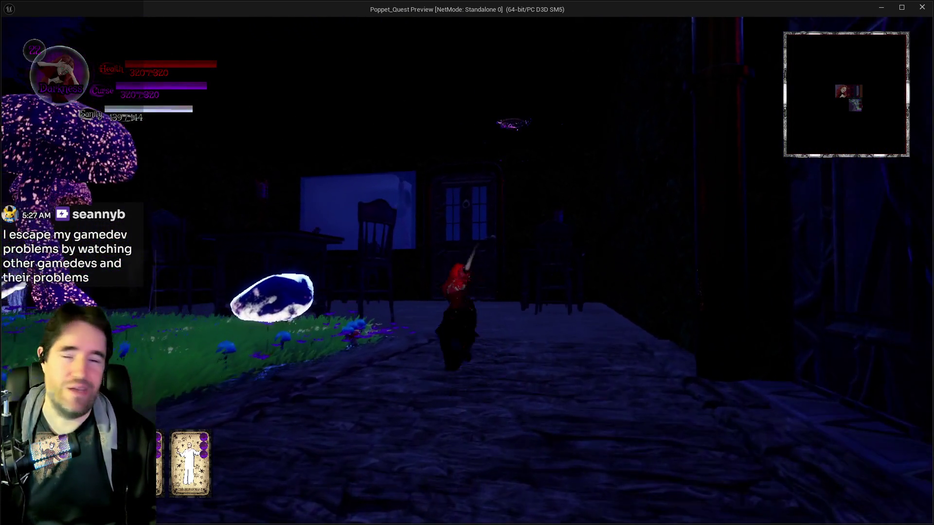
key("w")
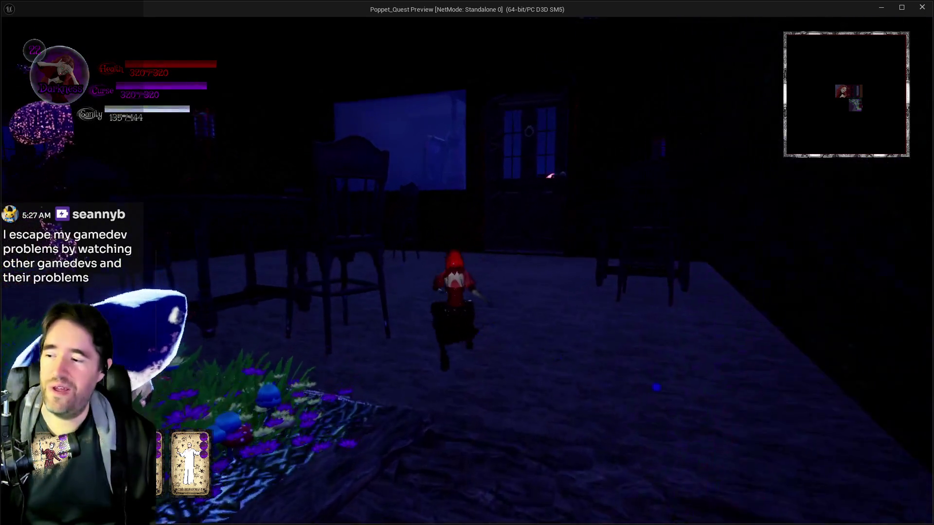
key("w")
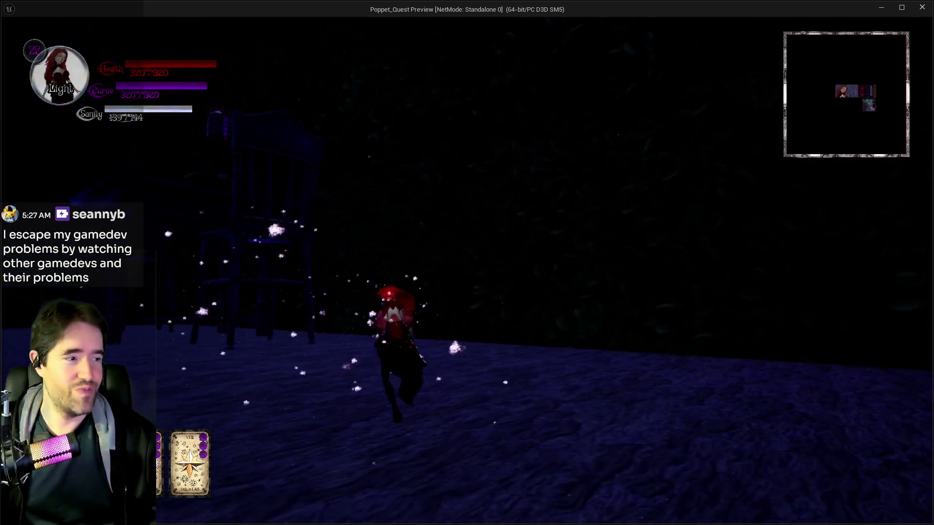
key("w")
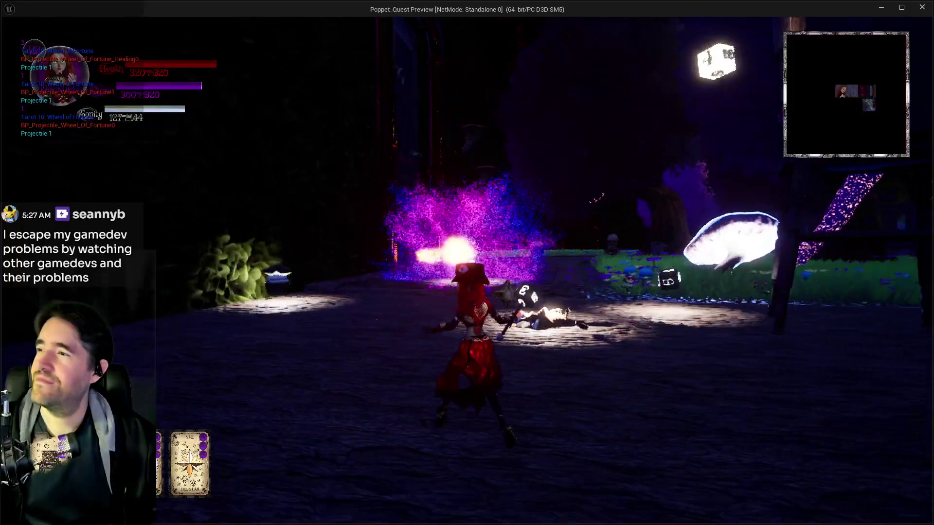
key("w")
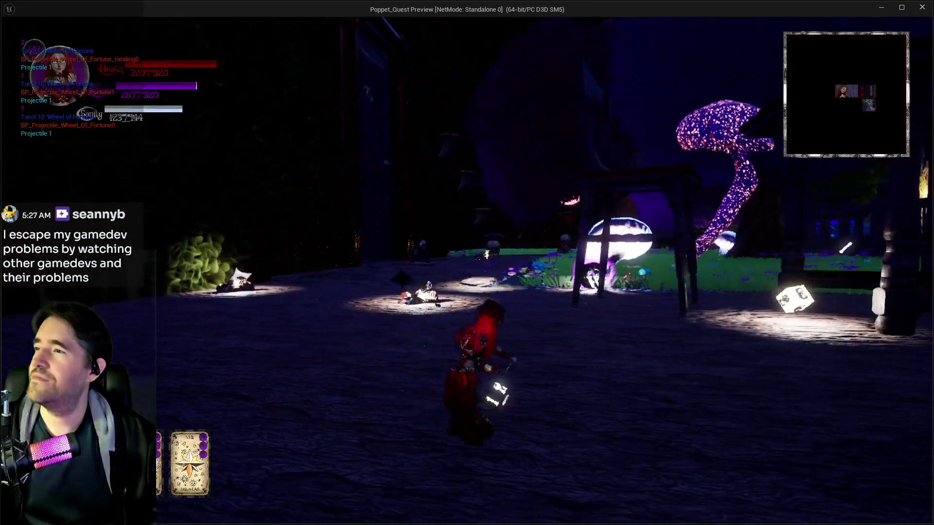
Cast Wheel of Fortune repeatedly while running through the grass into the skeleton arena.
key("1")
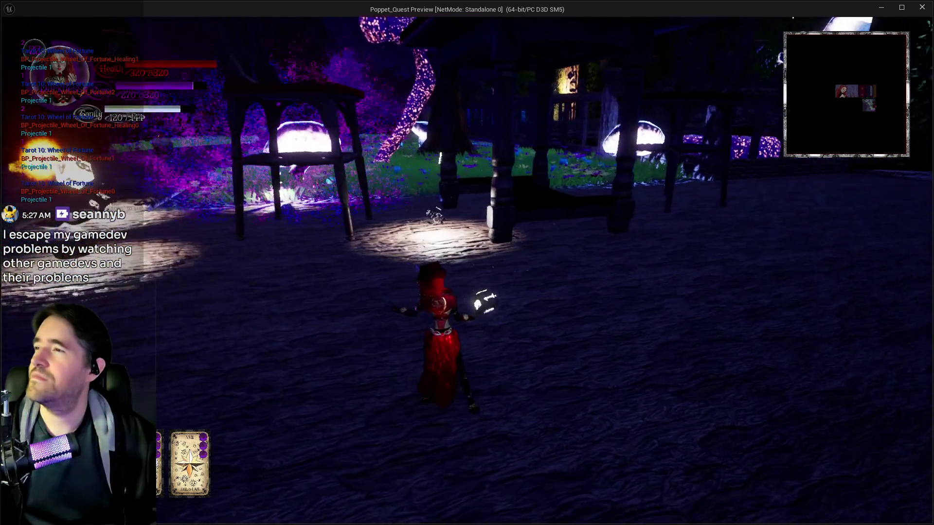
key("1")
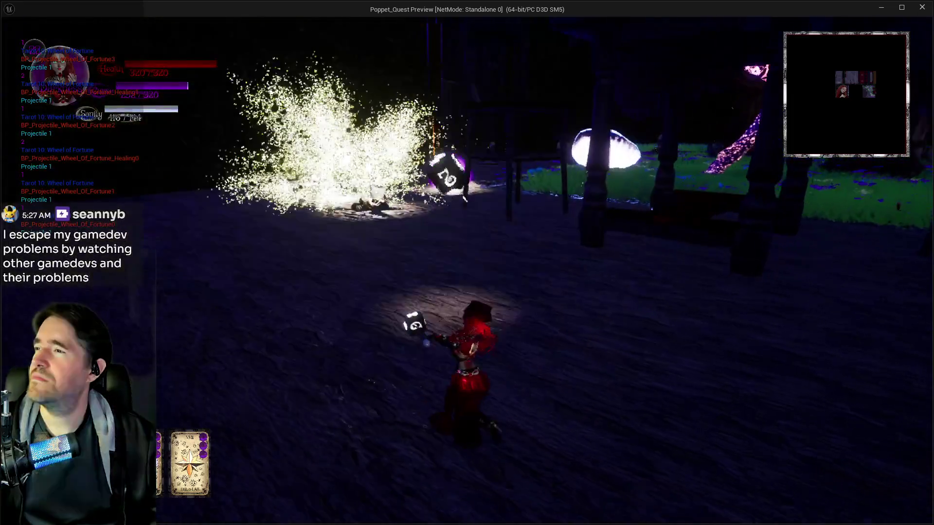
key("1")
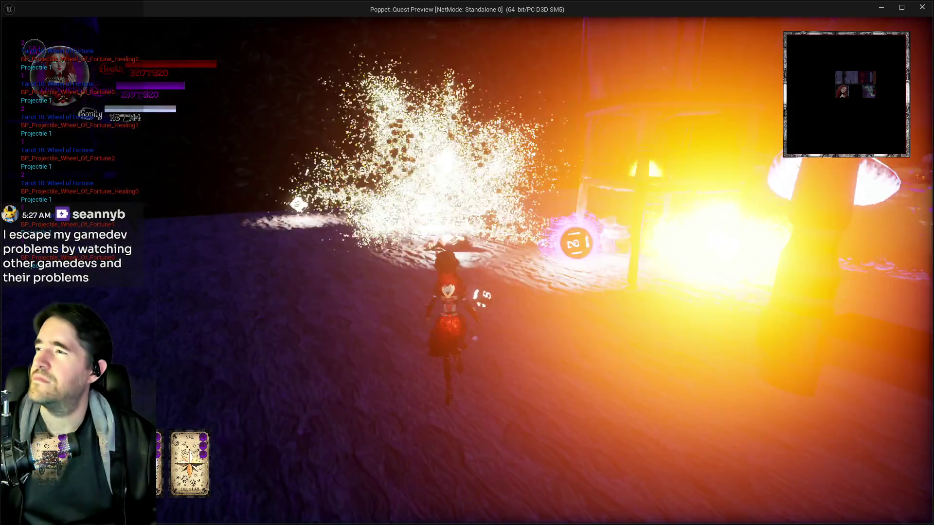
key("1")
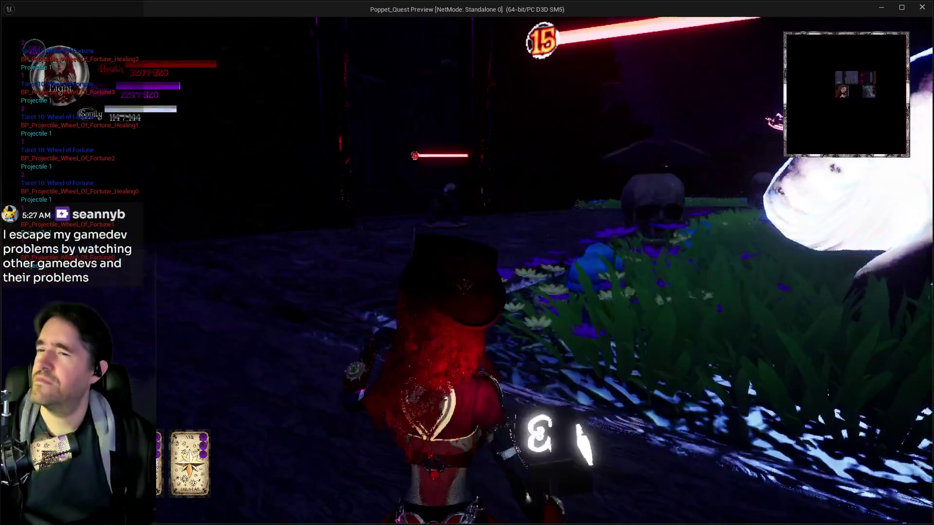
key("1")
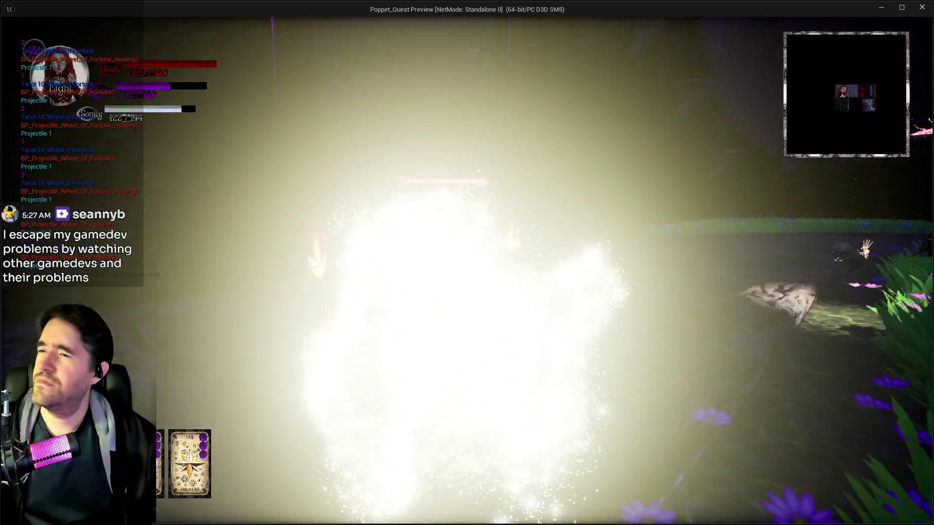
key("1")
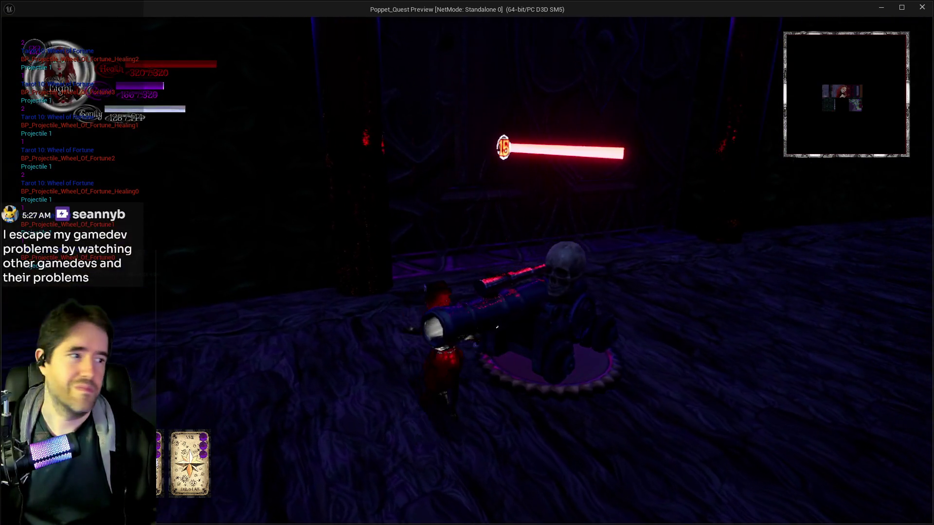
key("1")
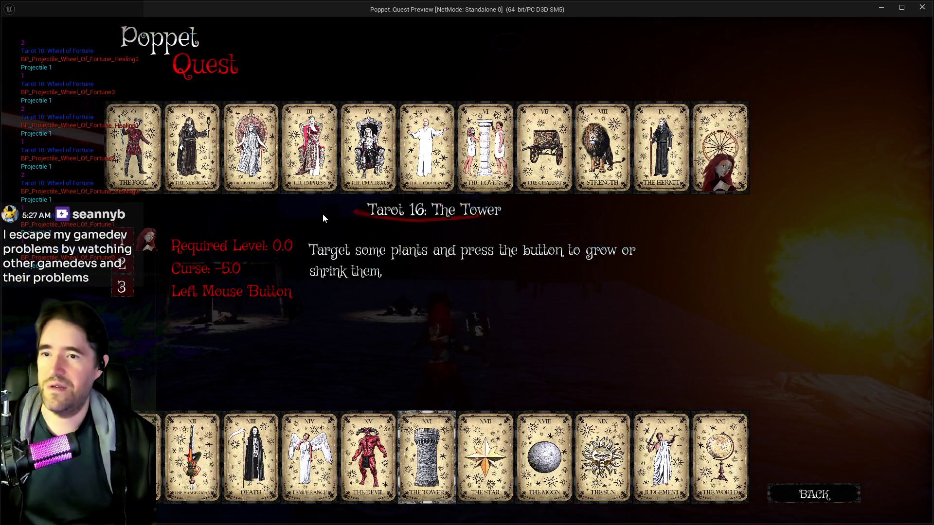
Equip The Hanged Man card and climb over the hedge wall in the moonlit garden.
left_click(192, 452)
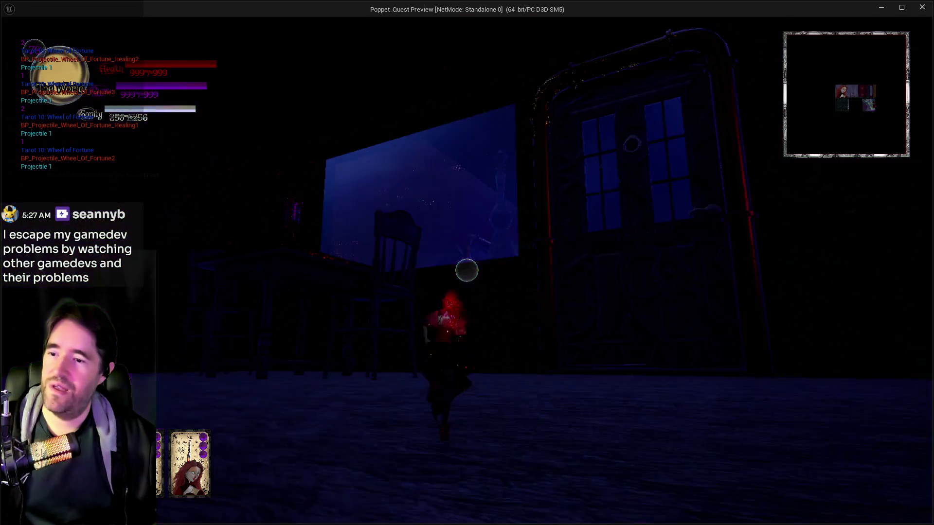
key("w")
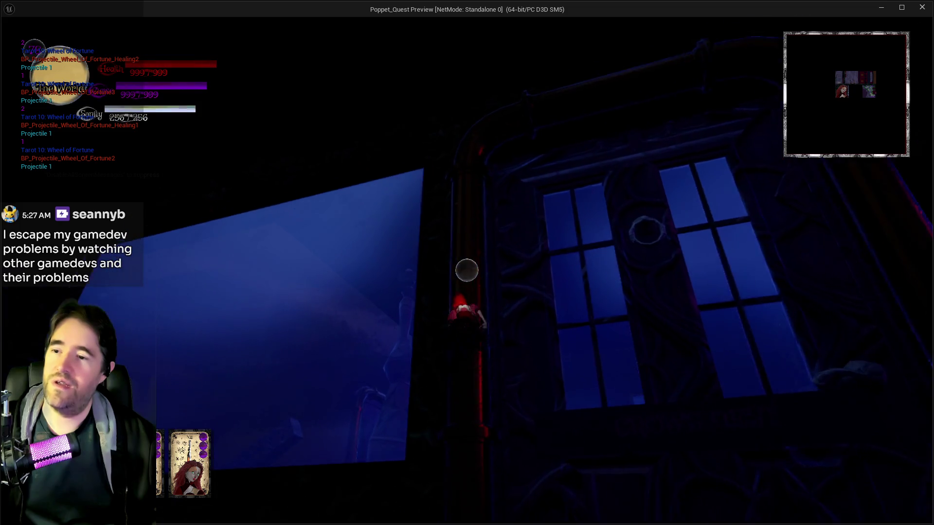
key("s")
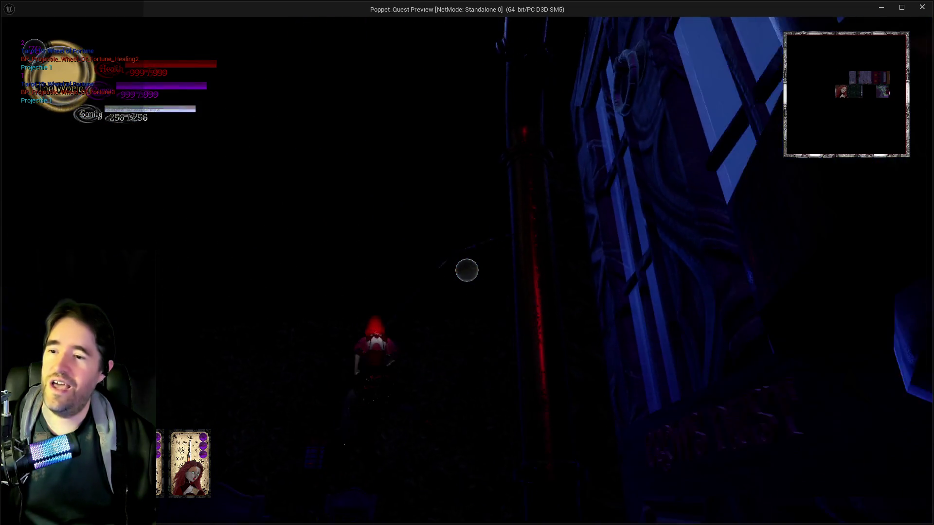
key("w")
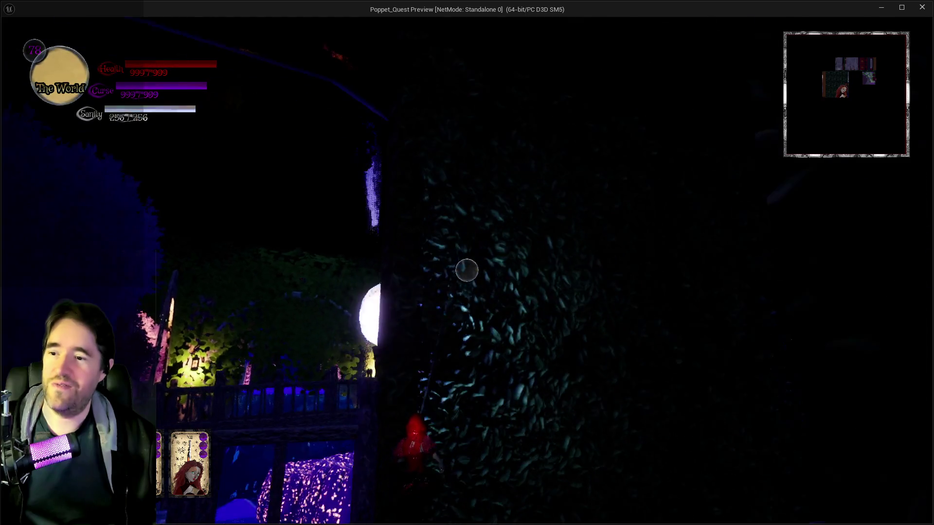
key("w")
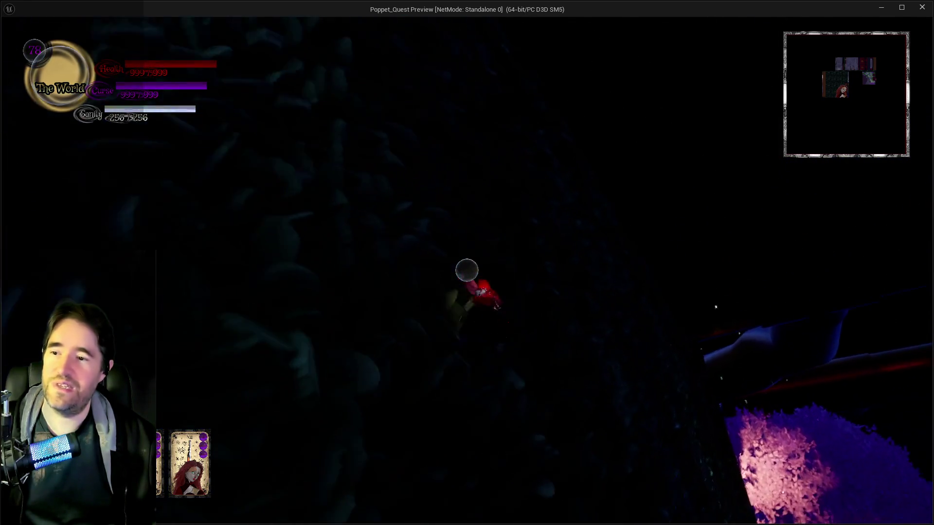
key("w")
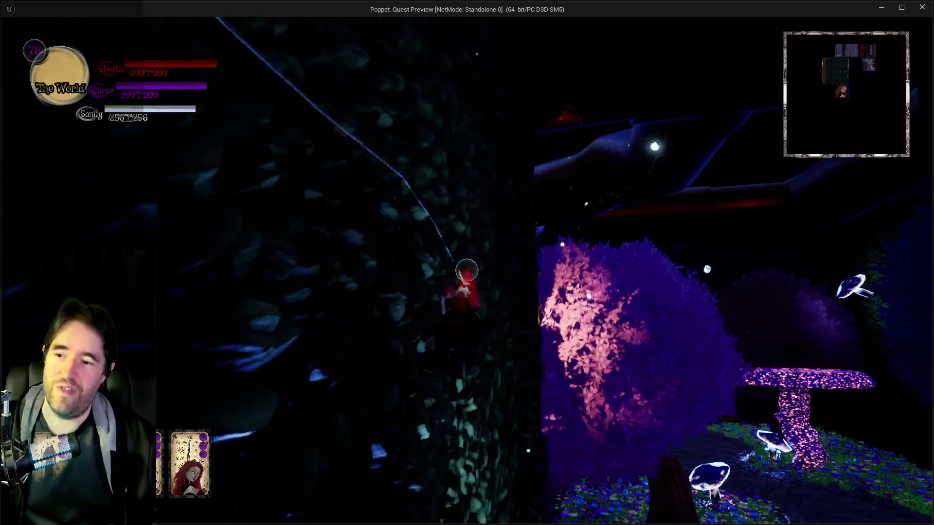
key("w")
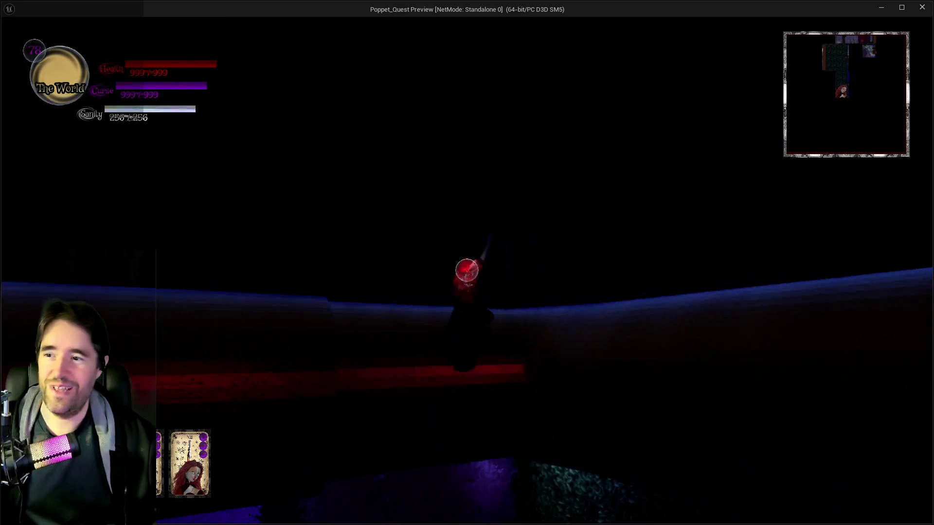
Cross the curved branch past the purple mushroom and pass through the swirling portal.
key("w")
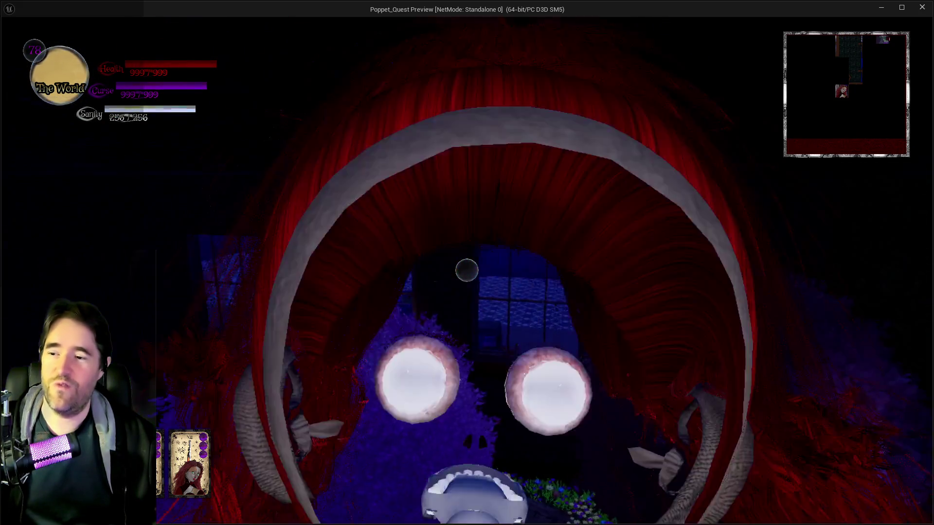
key("w")
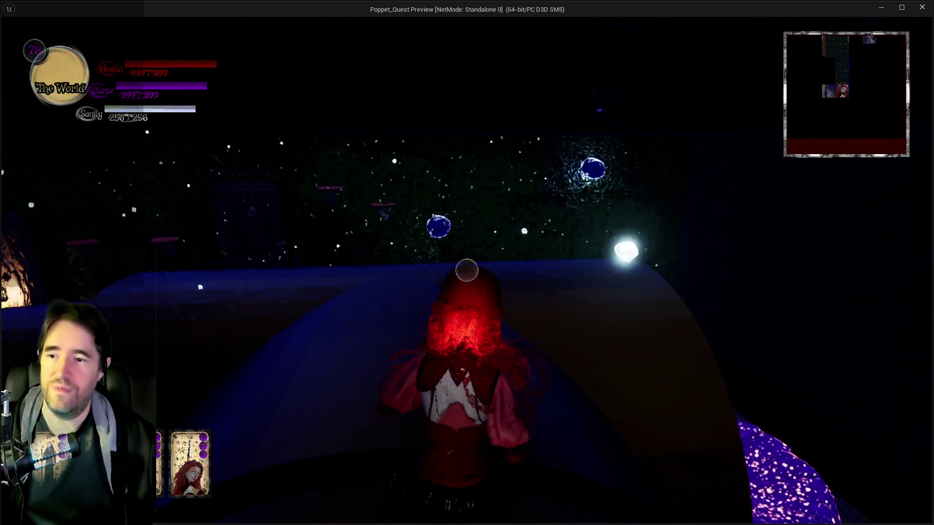
key("w")
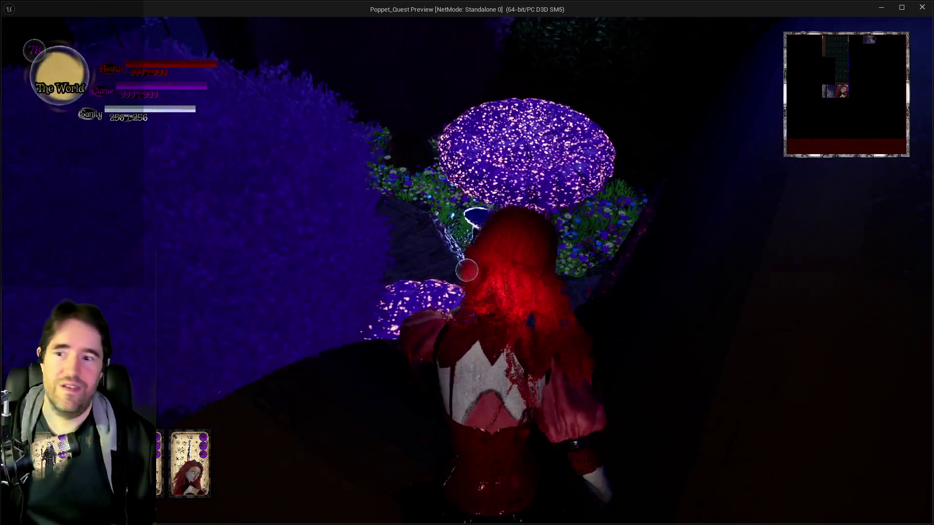
key("w")
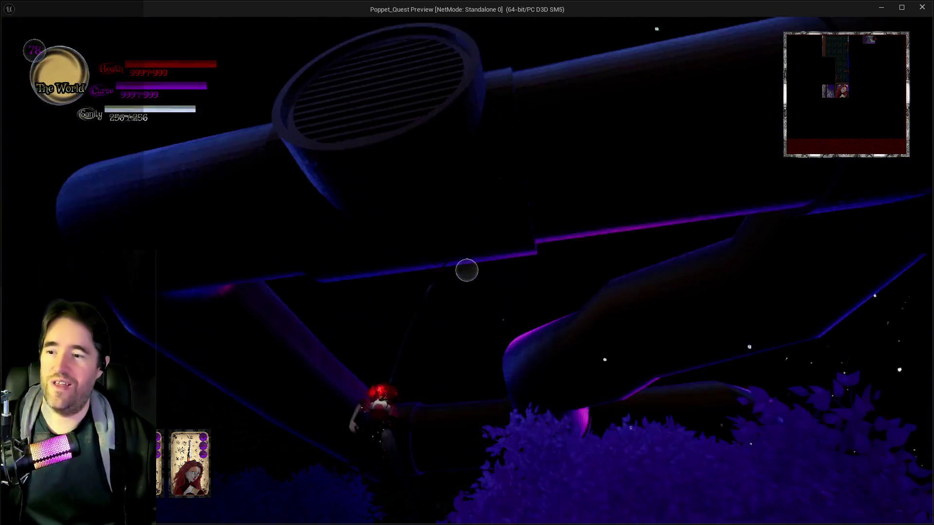
key("w")
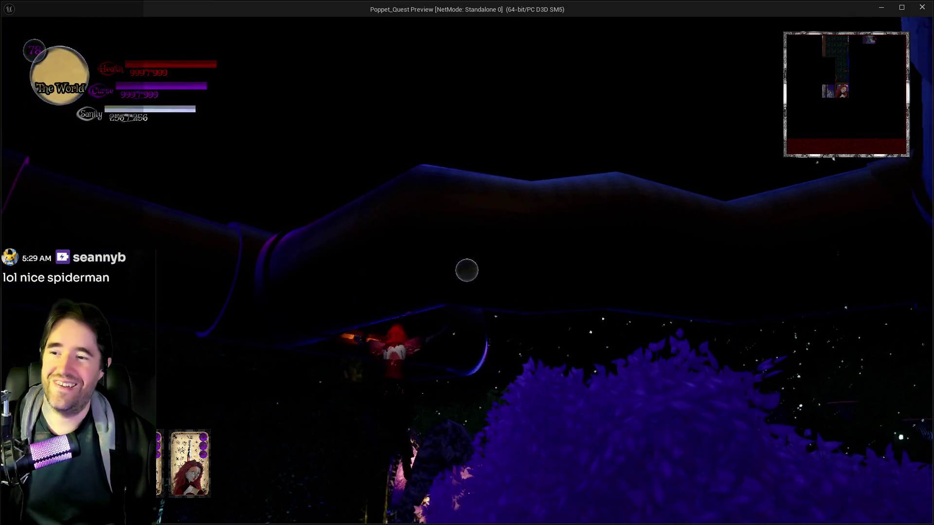
key("w")
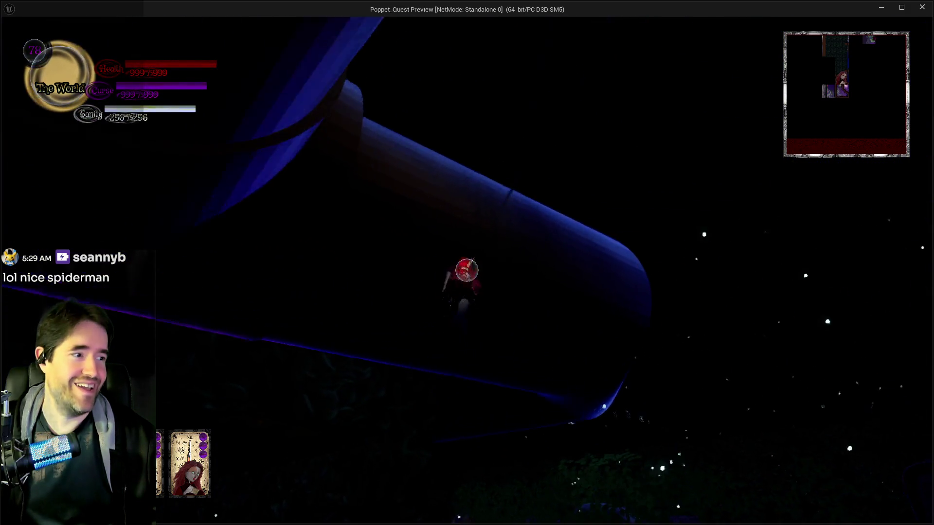
key("w")
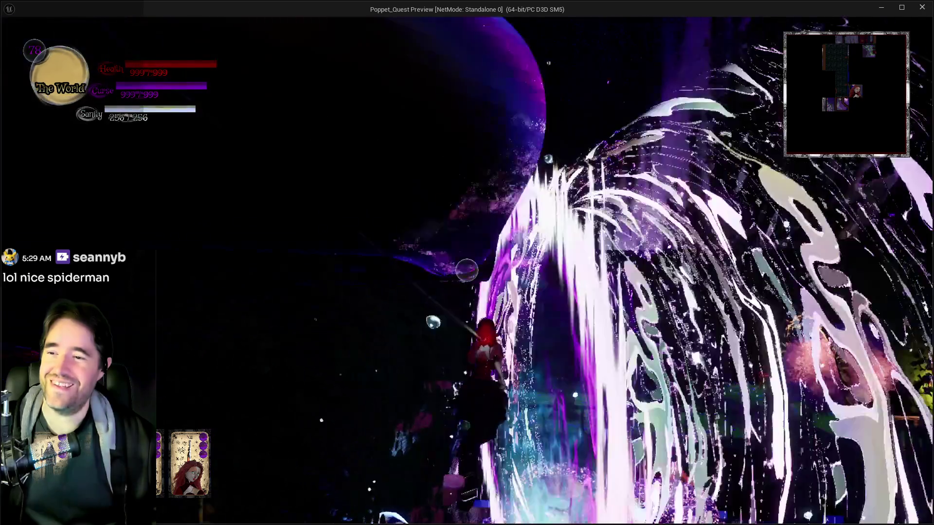
key("w")
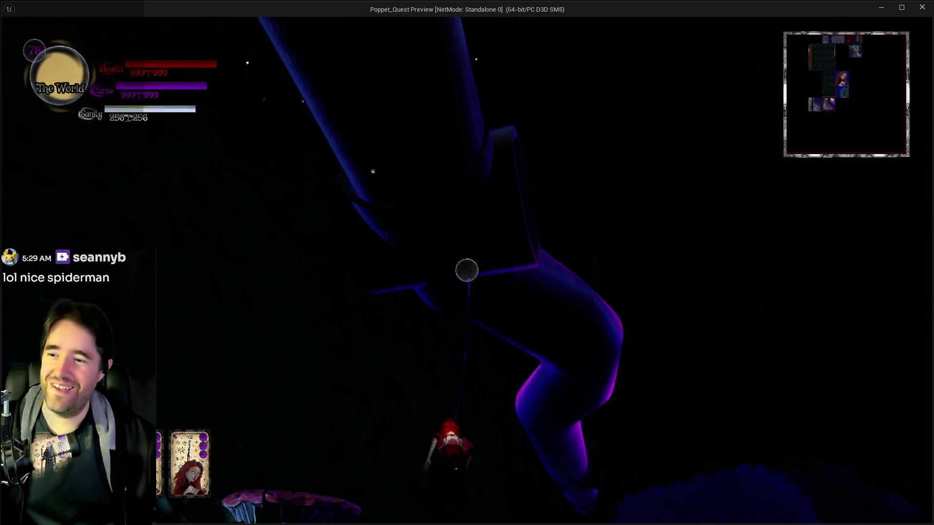
key("w")
key("w")
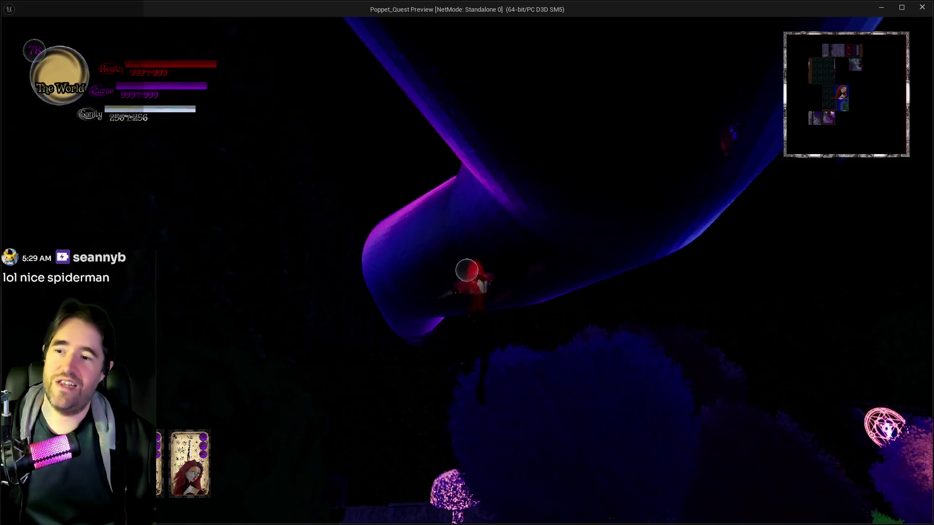
Grapple down the giant pipe, run to the mushroom garden and open the tarot deck.
key("a")
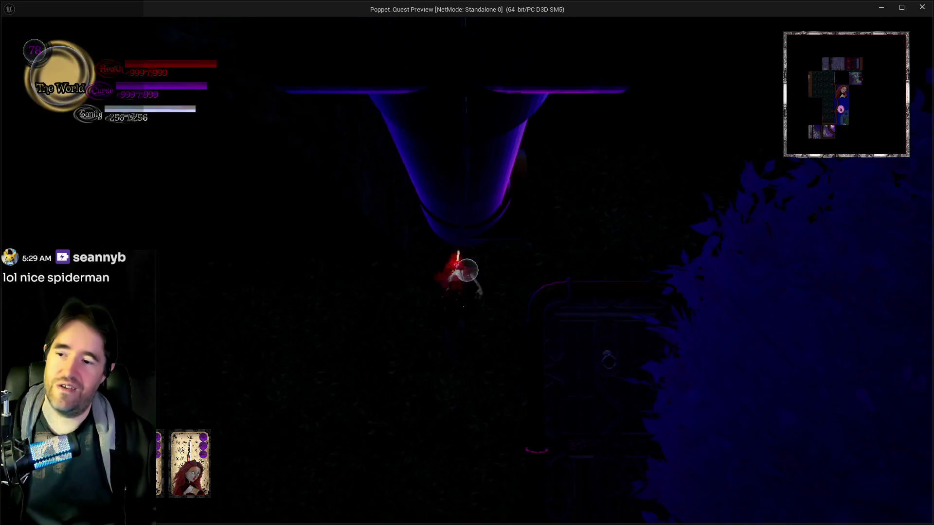
key("s")
key("w")
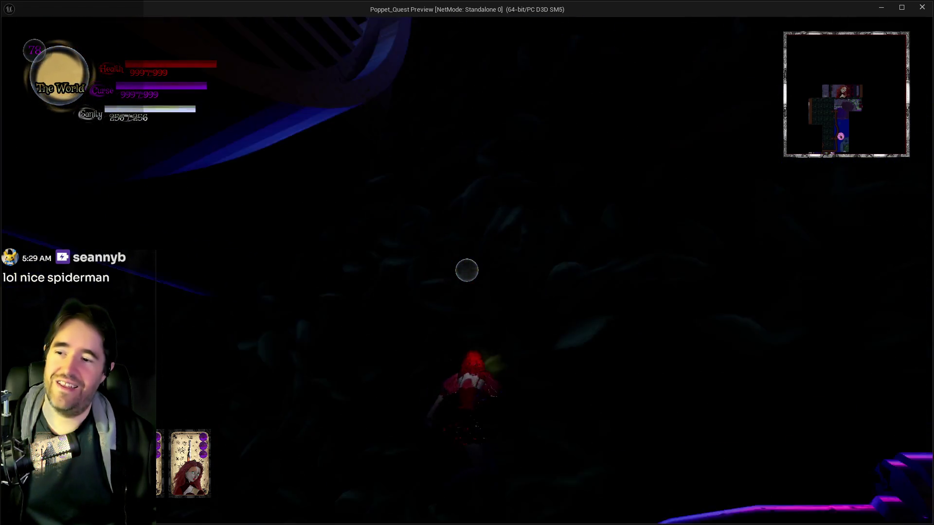
key("w")
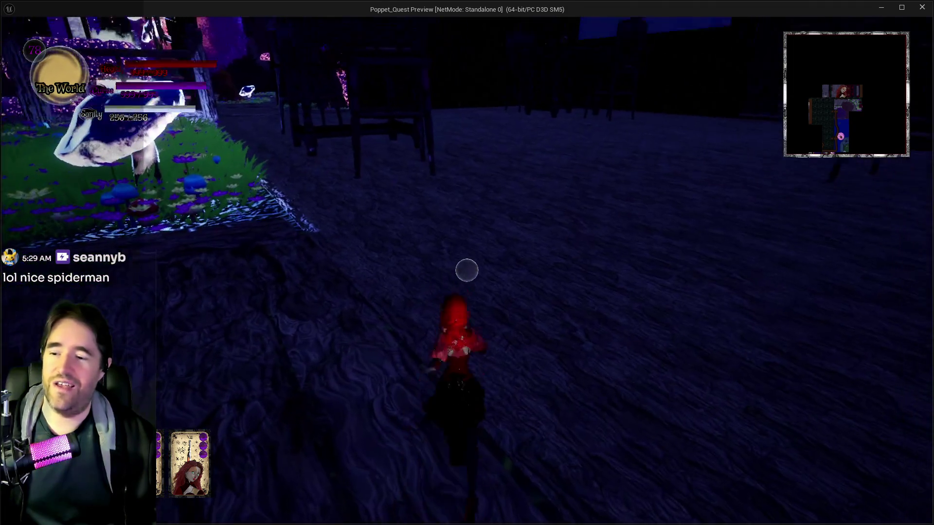
key("w")
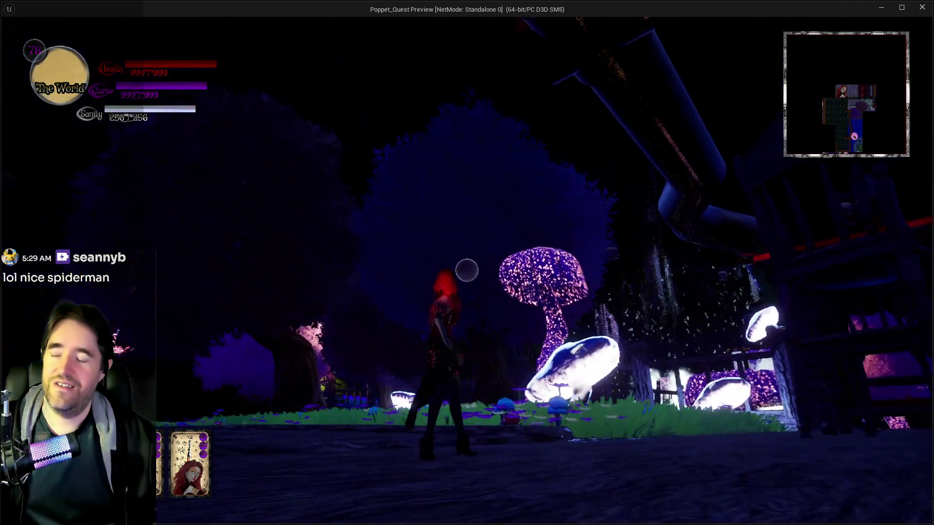
key("w")
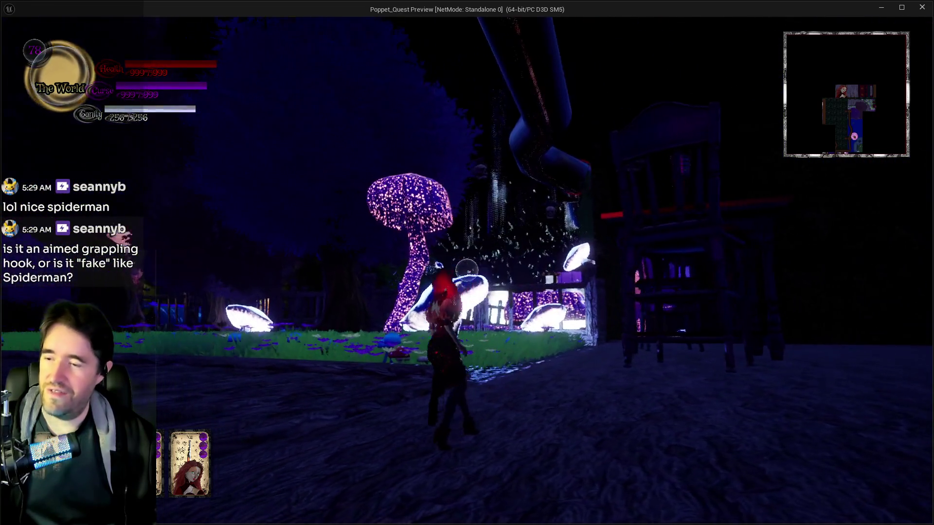
key("Escape")
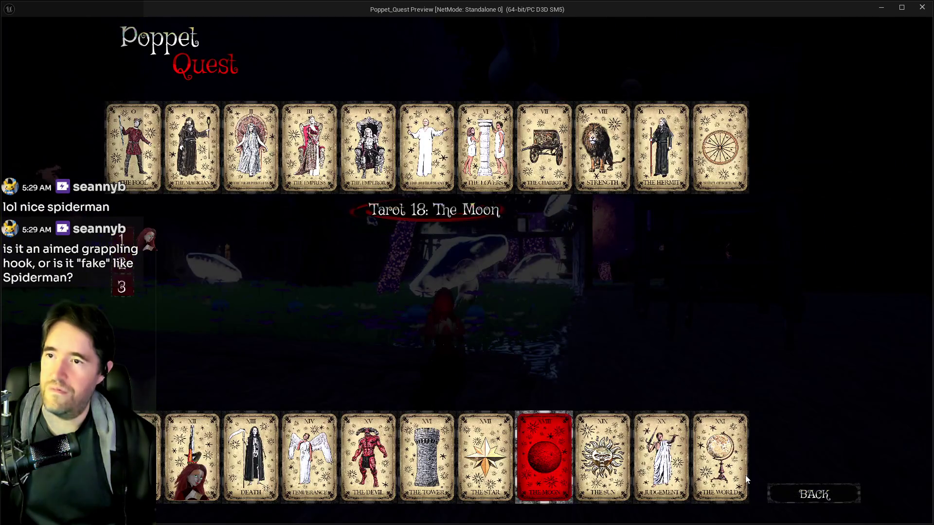
Equip The World card, cast two fire blasts near the mushrooms, then close the game preview.
left_click(742, 479)
left_click(840, 495)
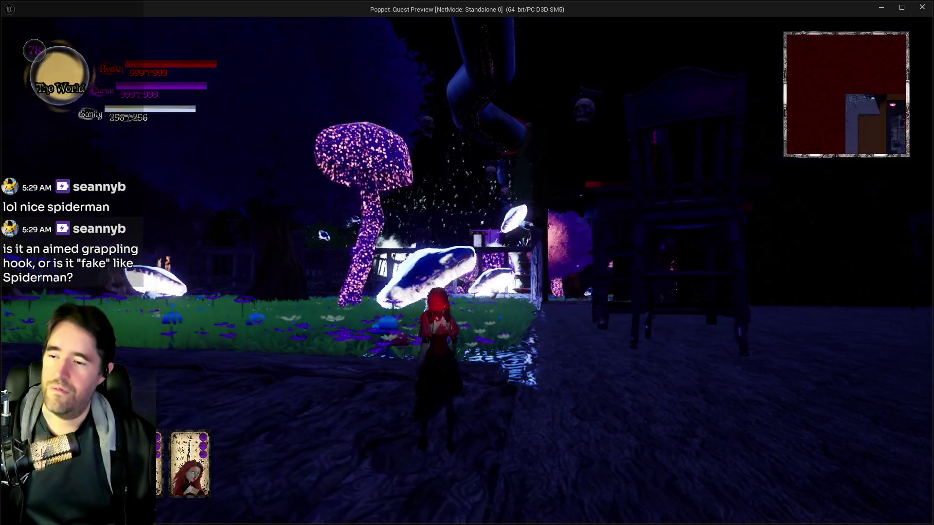
key("w")
left_click(467, 270)
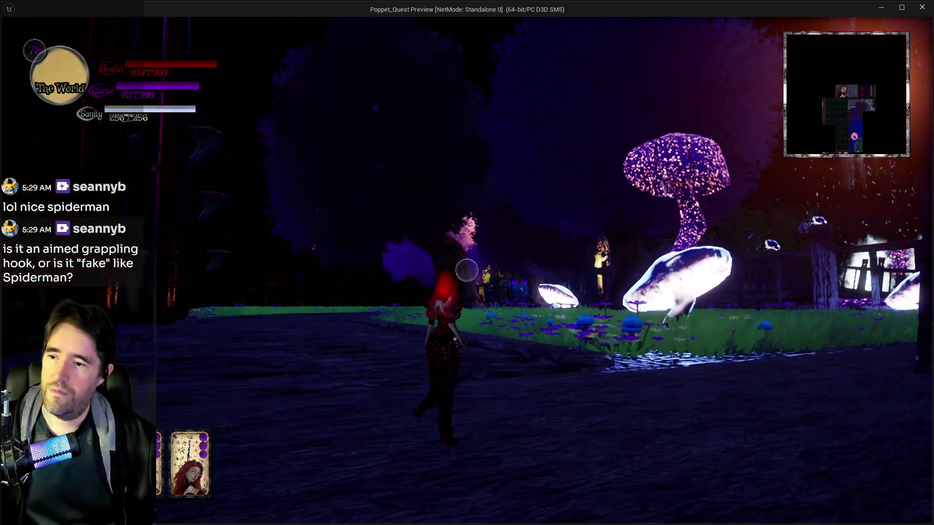
left_click(466, 271)
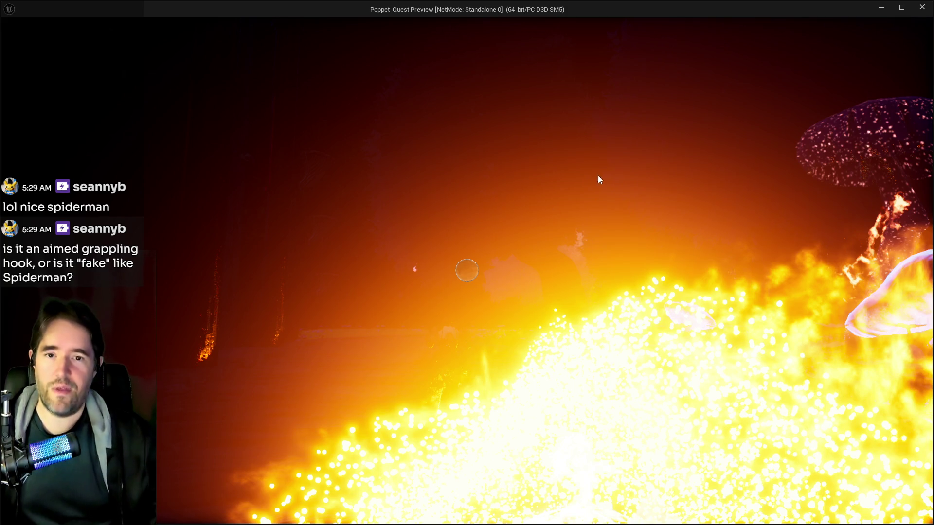
mouse_move(846, 13)
left_mouse_down()
mouse_move(655, 46)
mouse_move(686, 76)
left_mouse_up()
left_click(751, 74)
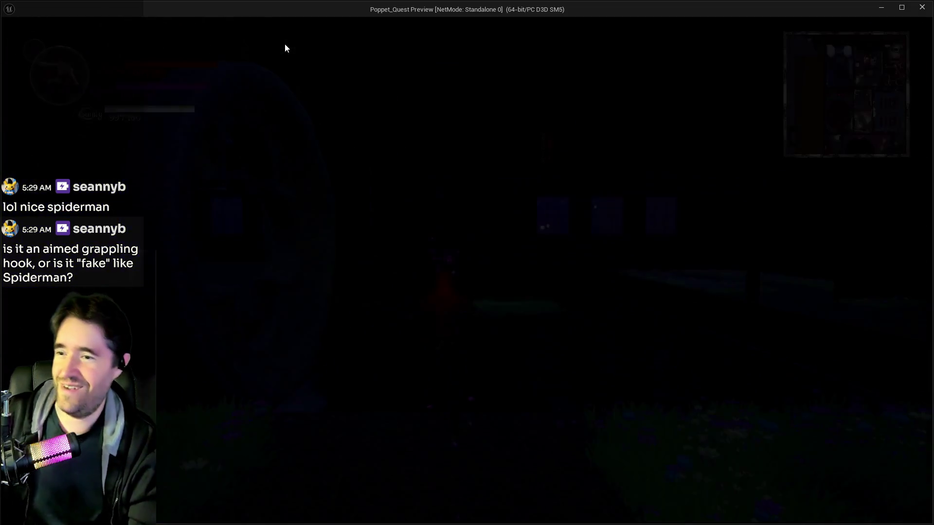
Start playing the new session and open the character card menu with the tarot cards loaded.
left_click(337, 133)
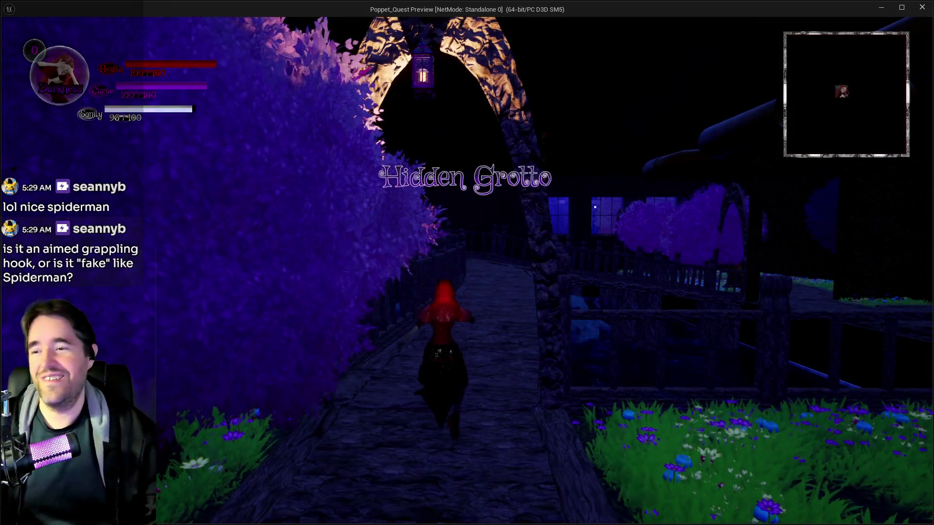
key("Tab")
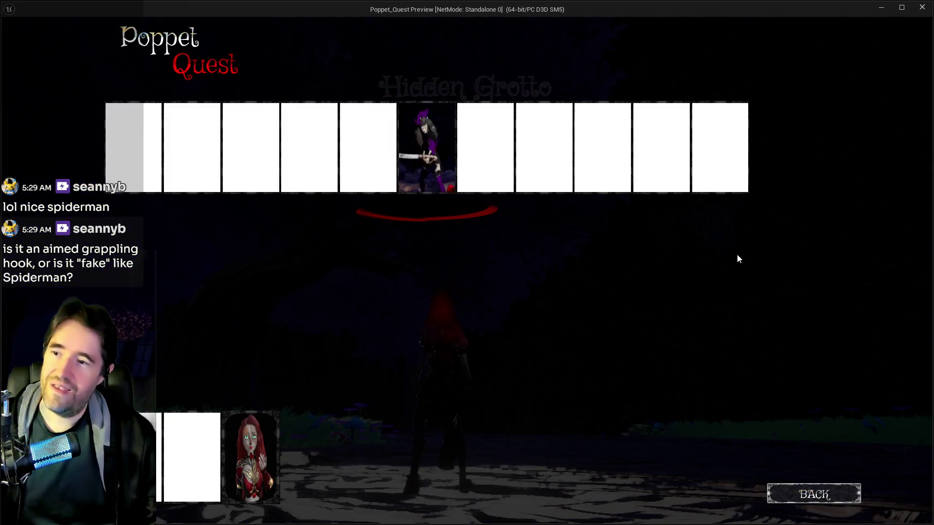
key("Tab")
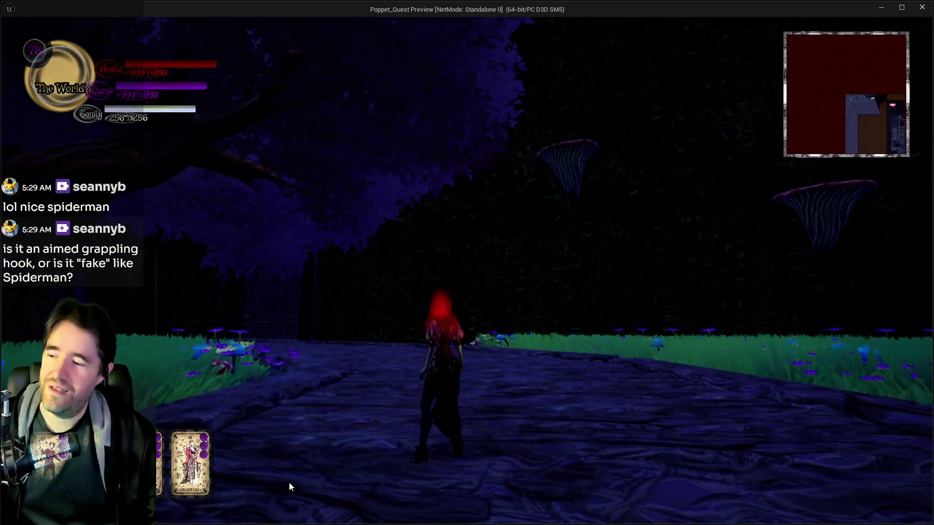
key("Tab")
key("Tab")
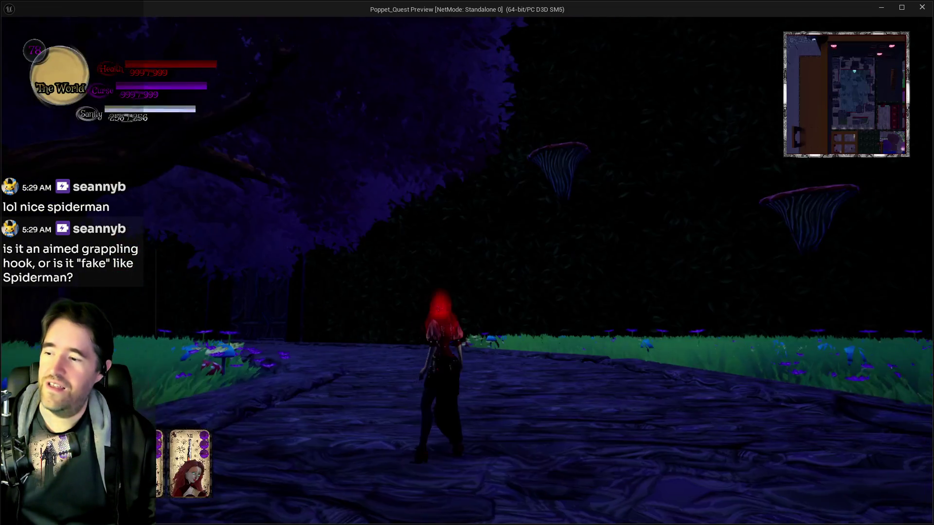
Run past the glowing mushrooms, climb the cliff and grapple toward the giant blue mushroom.
key("w")
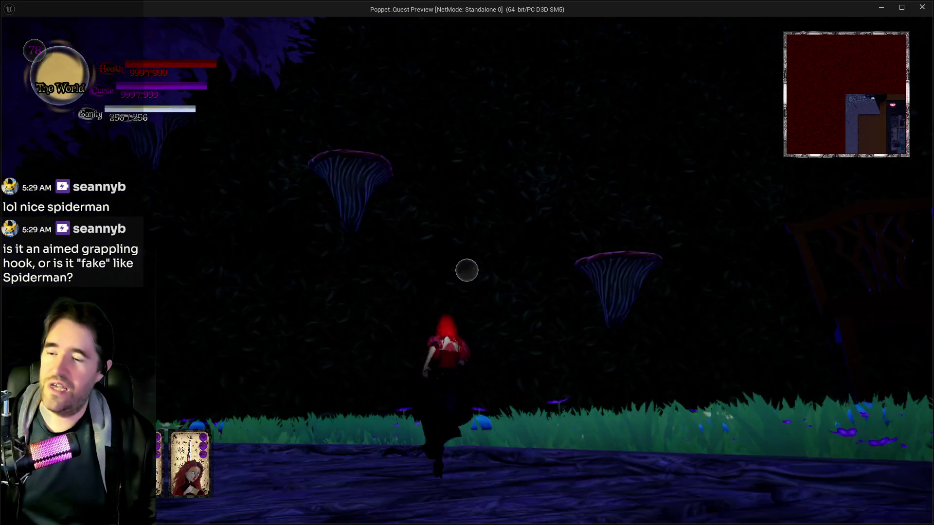
key("w")
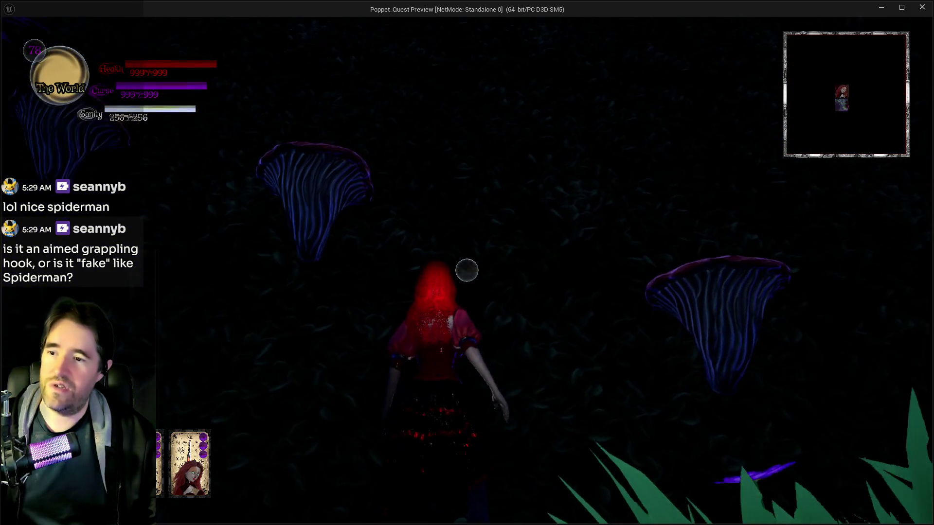
key("w")
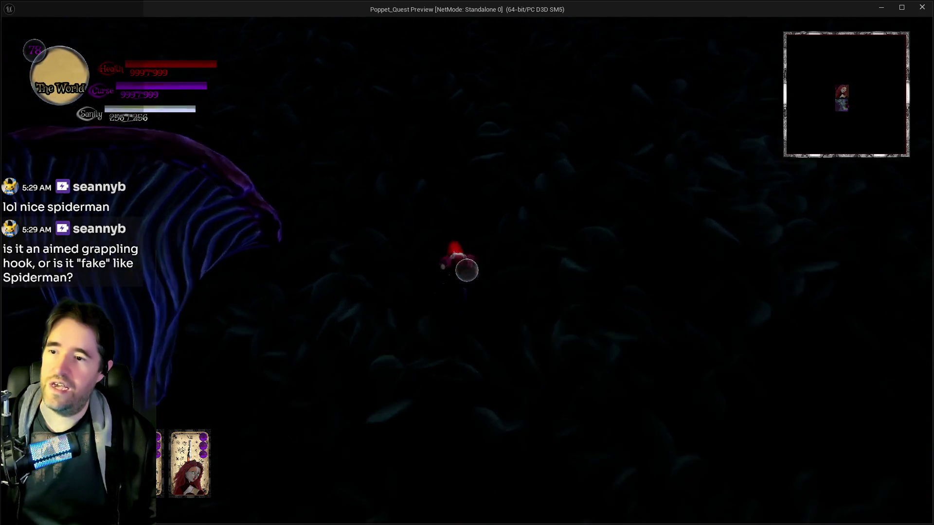
key("w")
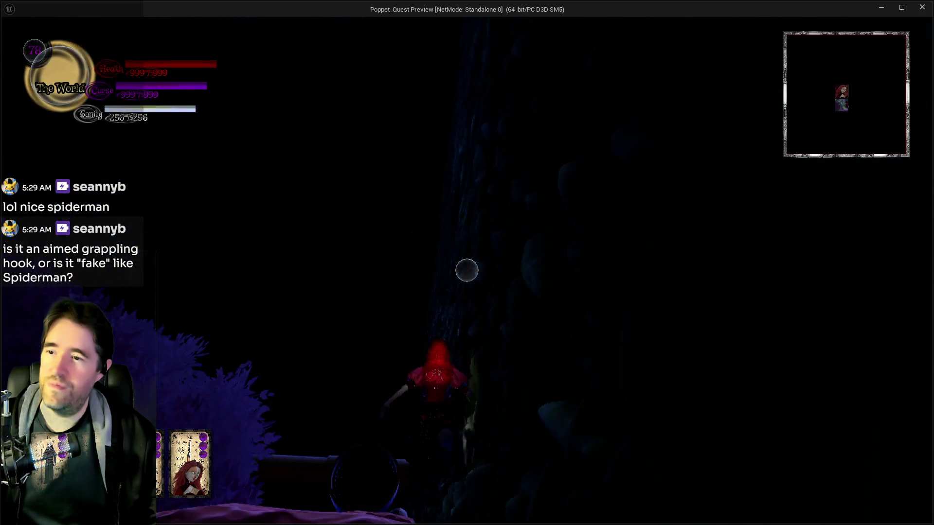
key("w")
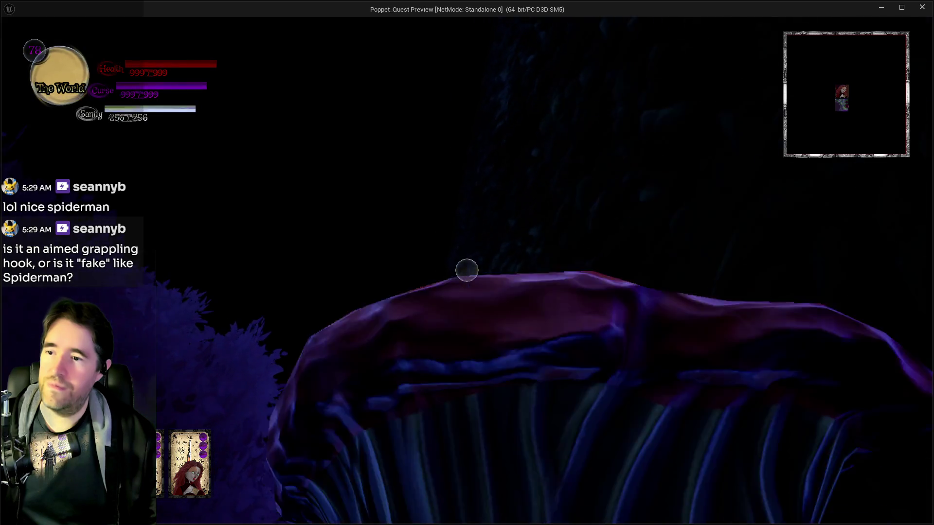
key("w")
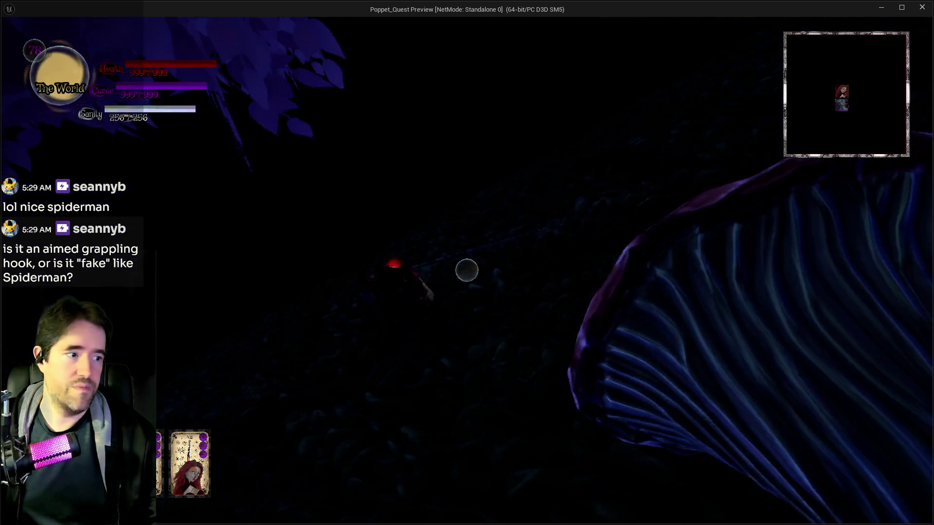
key("w")
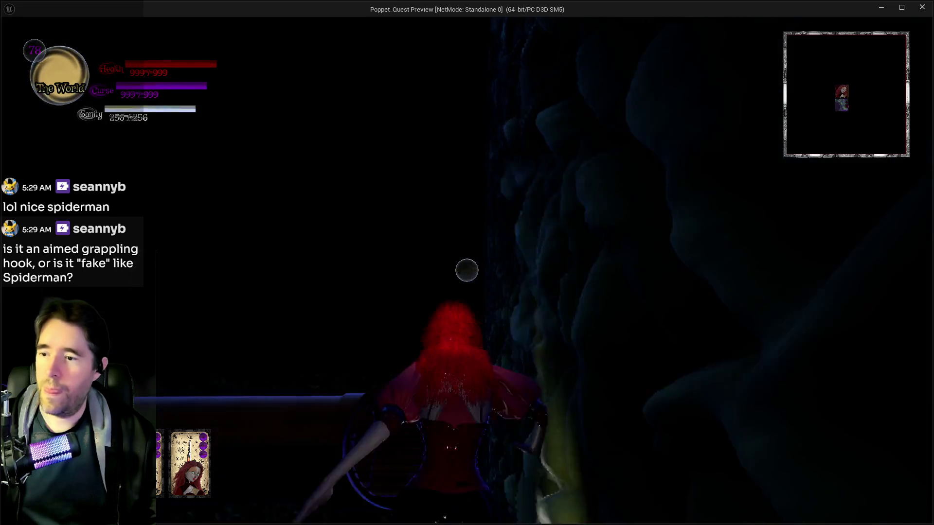
key("w")
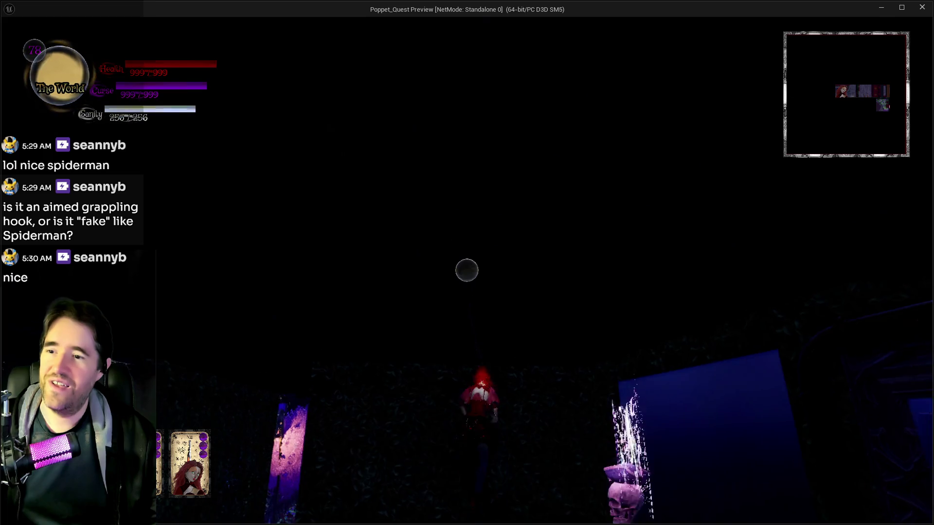
Teleport through the portal into the courtyard, cast fire bursts, and open the tarot menu.
key("w")
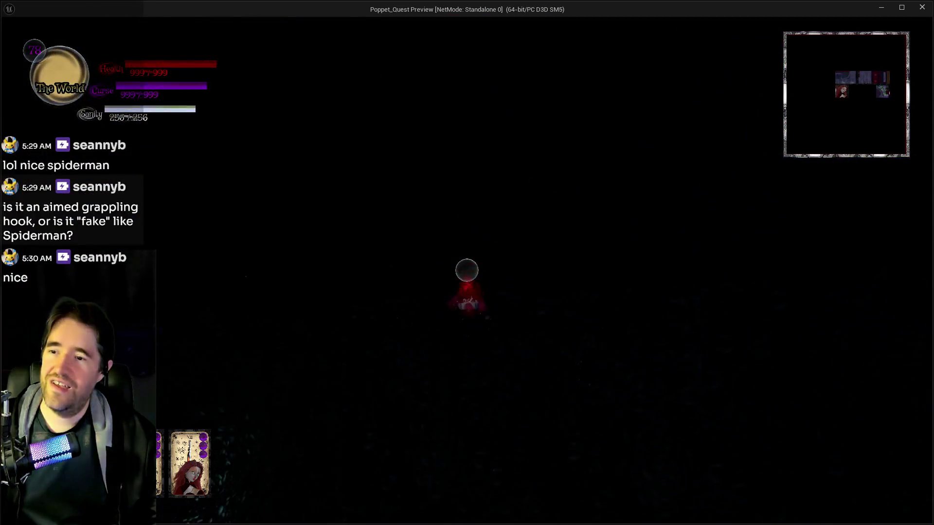
key("w")
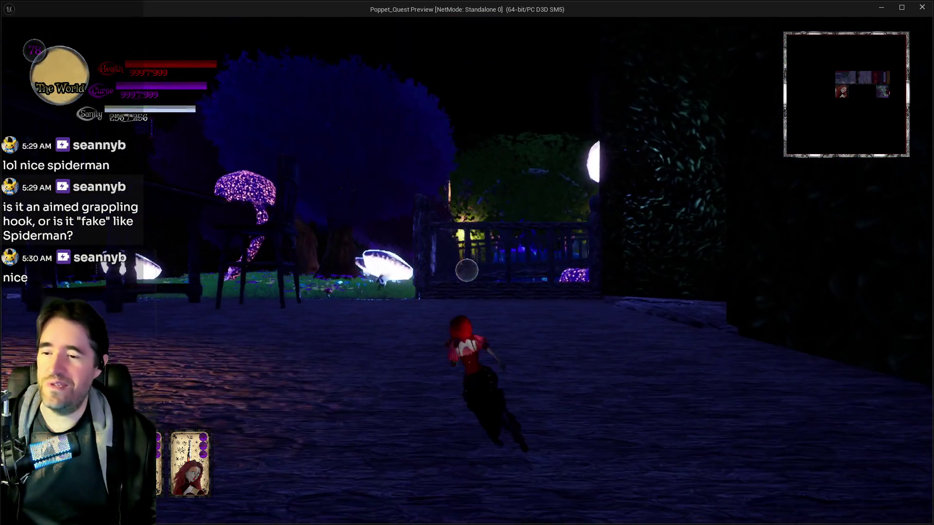
left_click(466, 270)
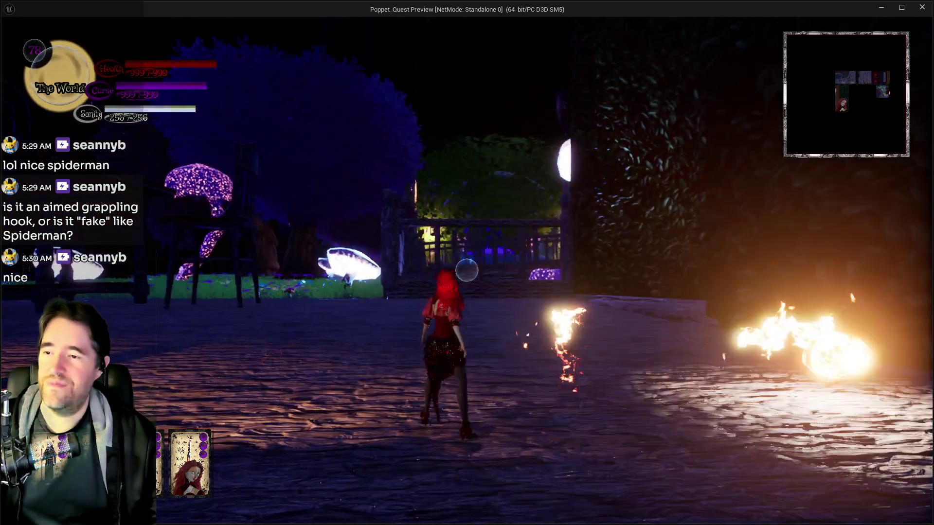
key("w")
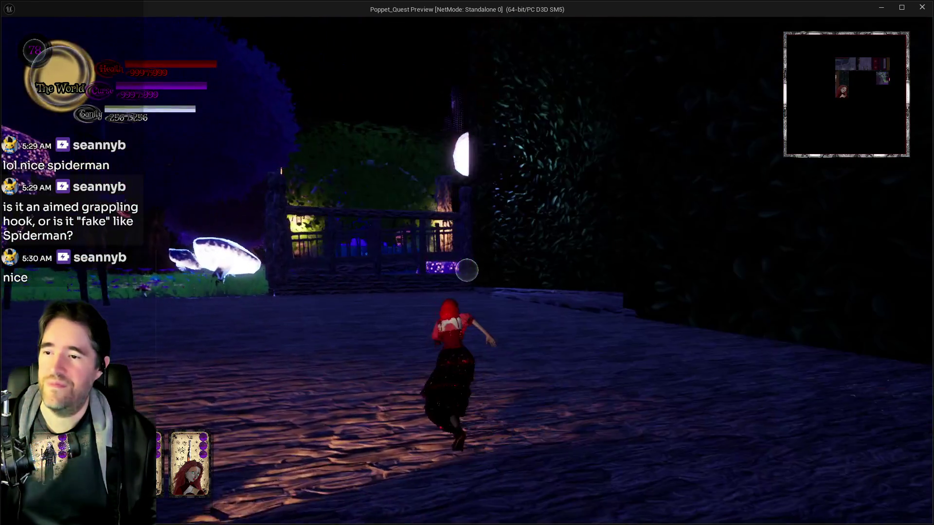
key("Tab")
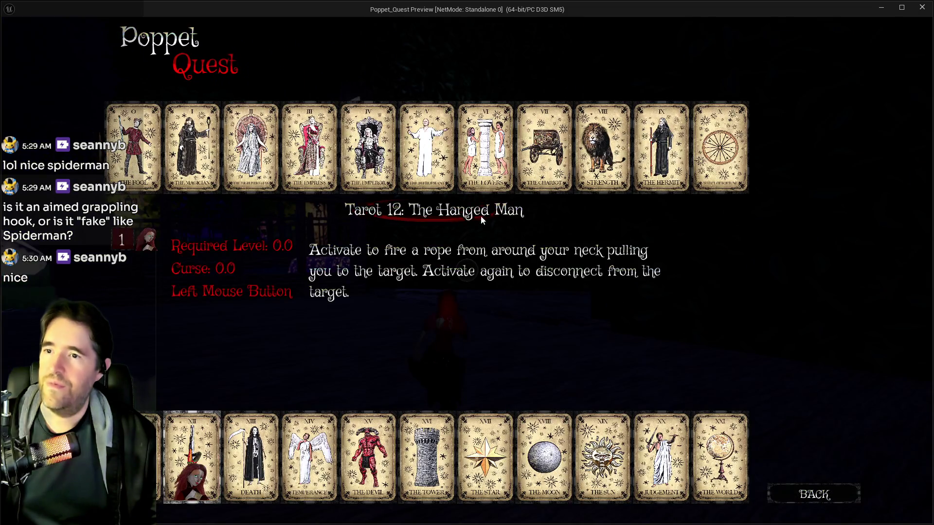
Resume play and run past the glowing tree onto the wooden floor, casting magic attacks.
left_click(542, 181)
key("w")
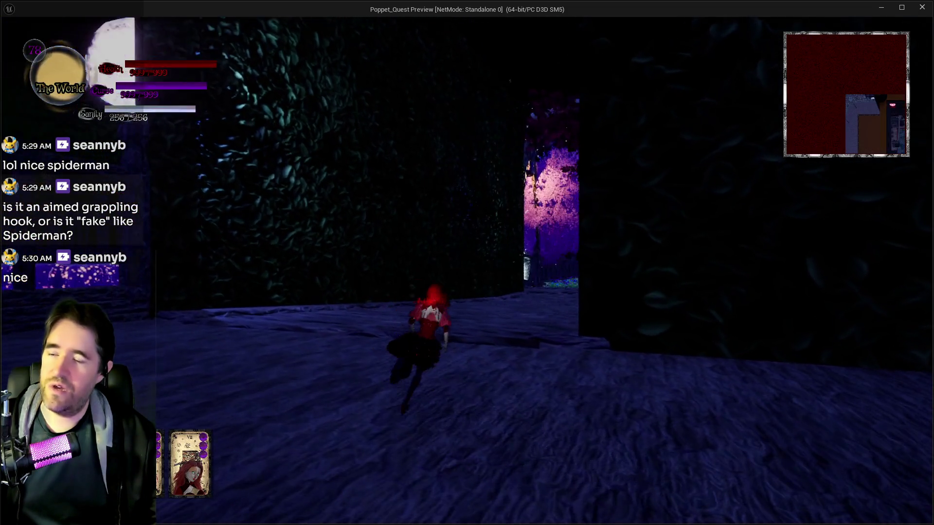
key("w")
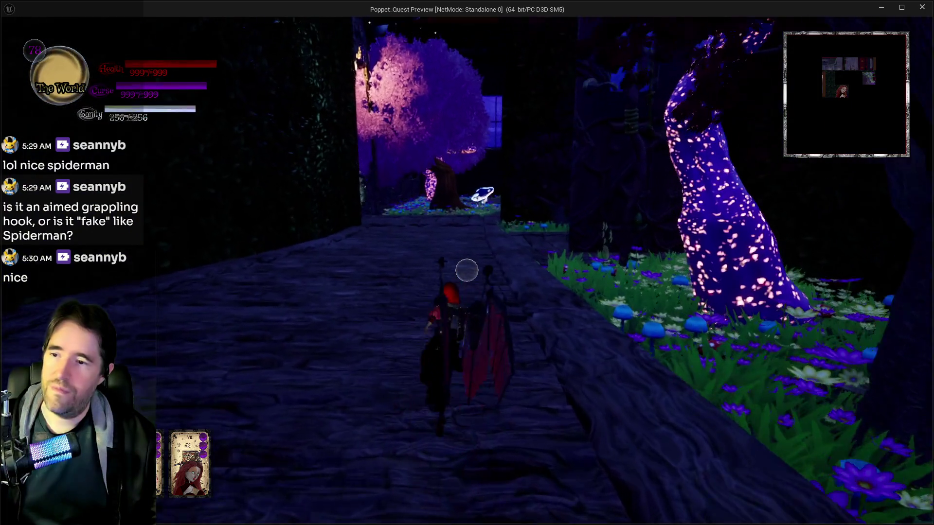
key("w")
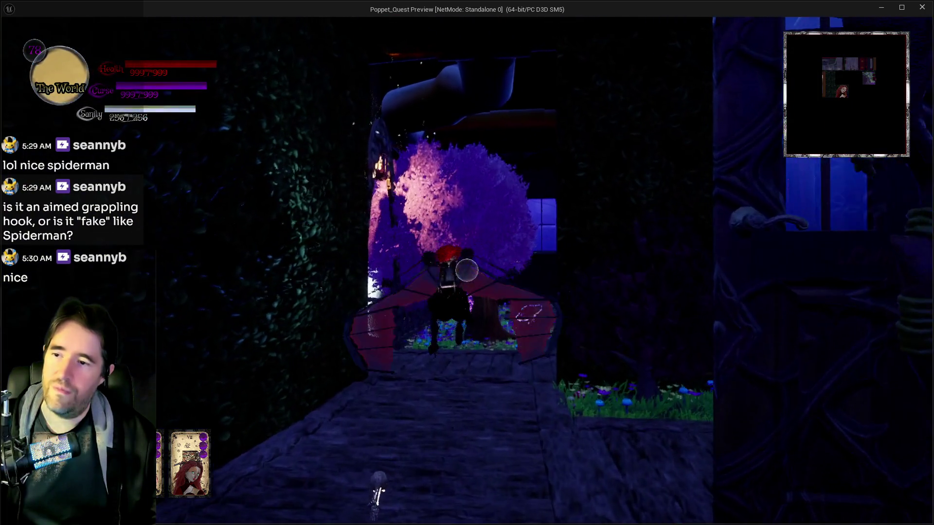
key("w")
left_click(467, 270)
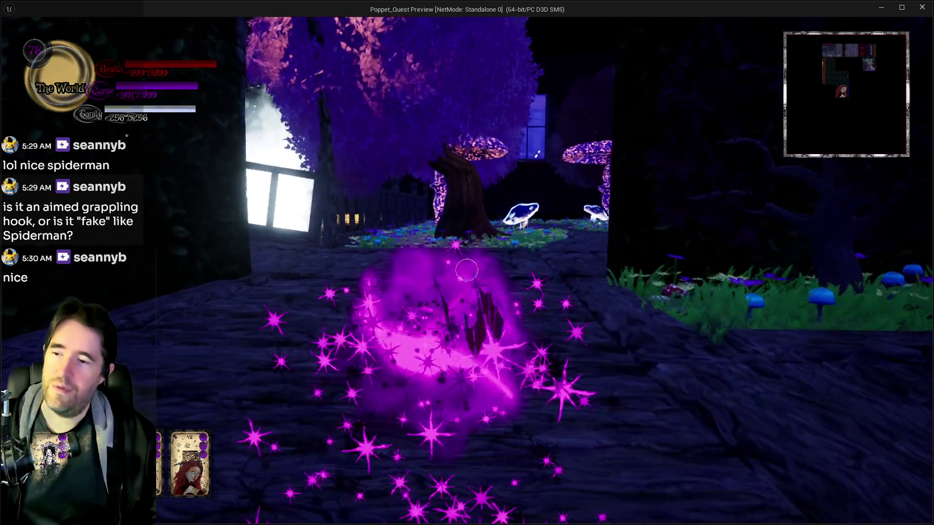
key("w")
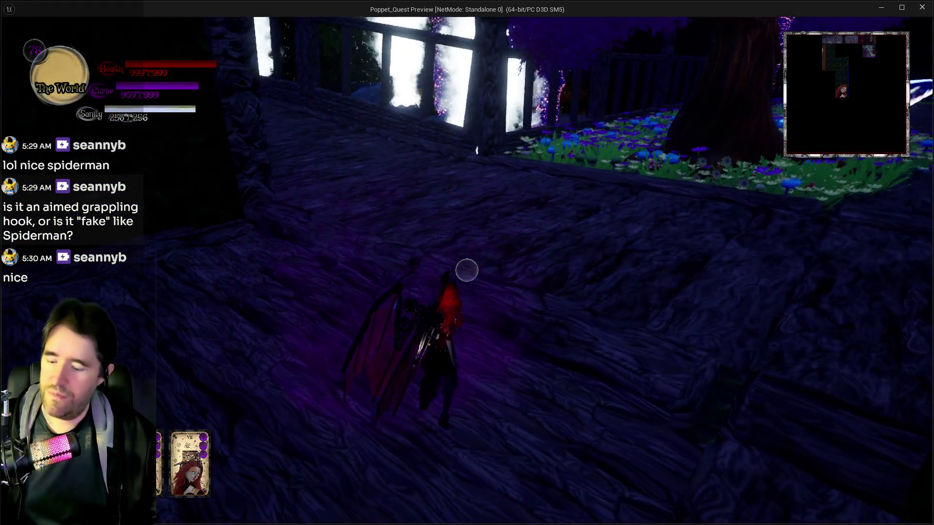
key("w")
left_click(466, 271)
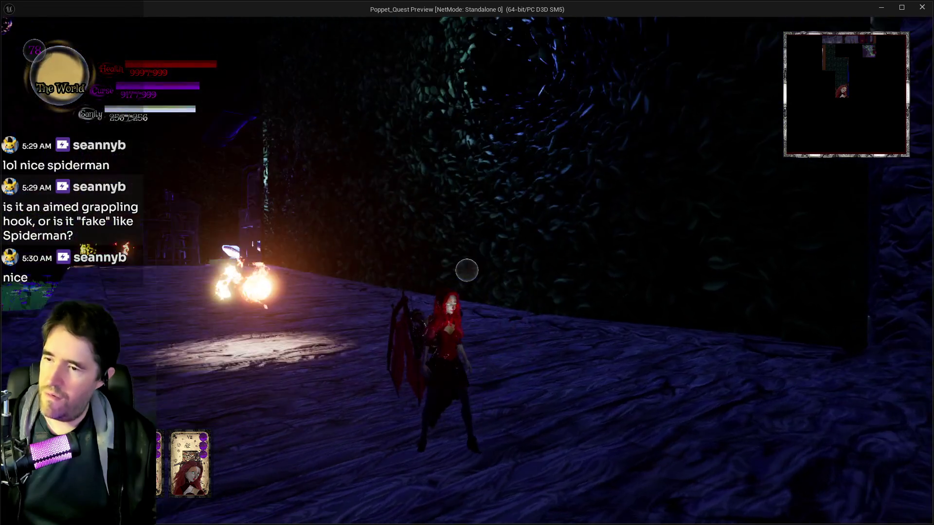
Glide past the railing toward the lit fence, then run through the archway and glide over the clearing.
key("w")
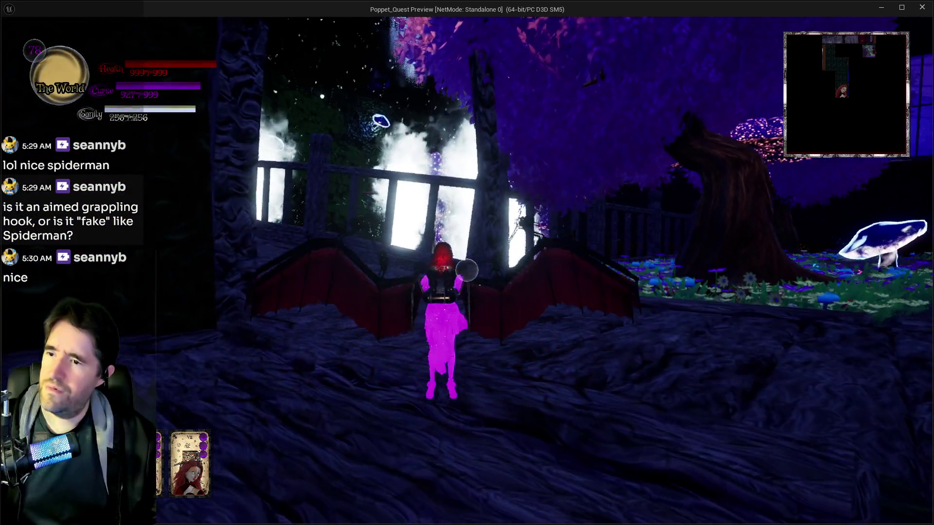
key("w")
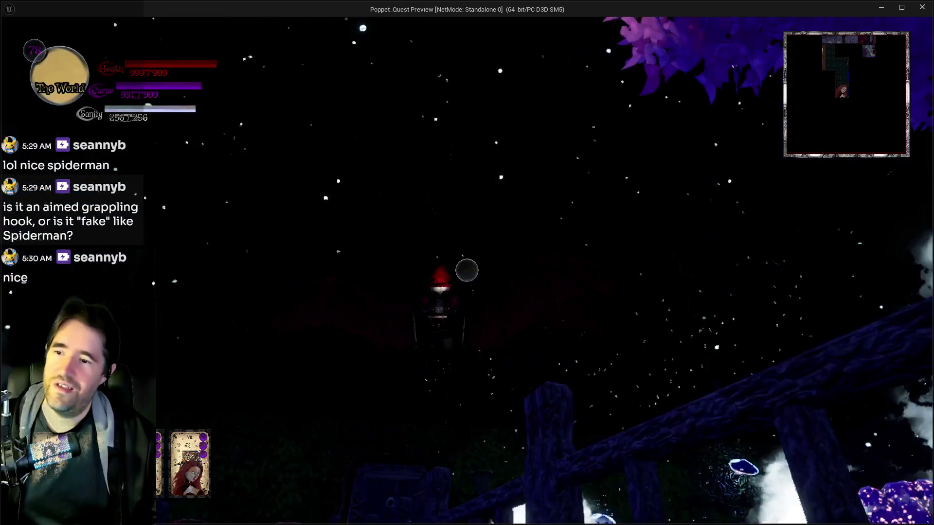
key("w")
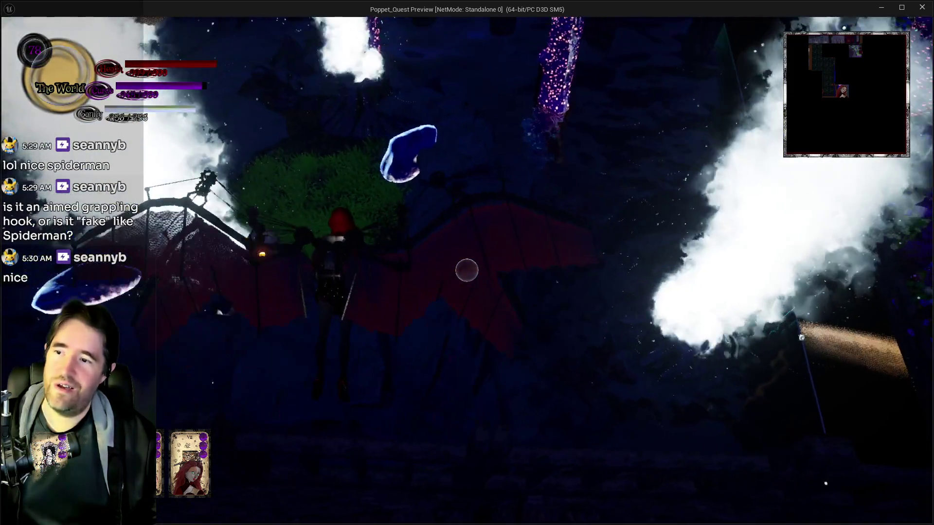
key("w")
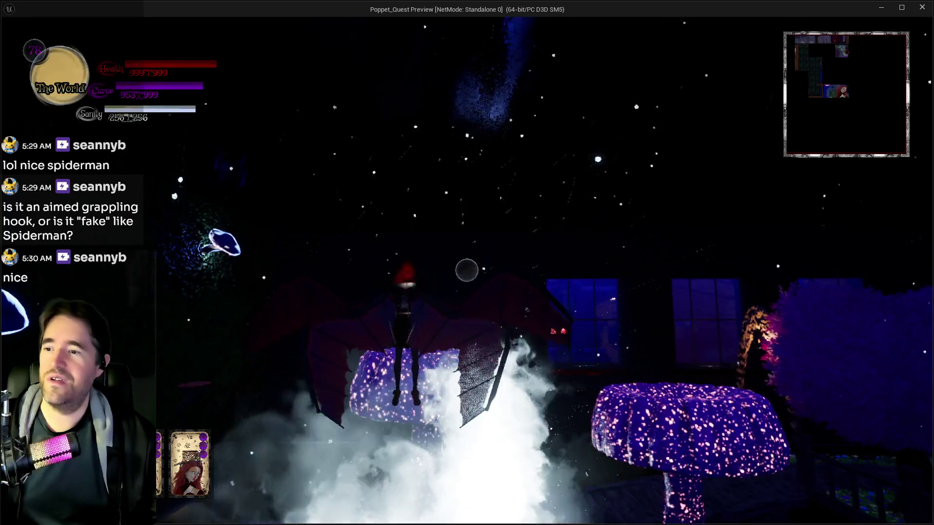
key("w")
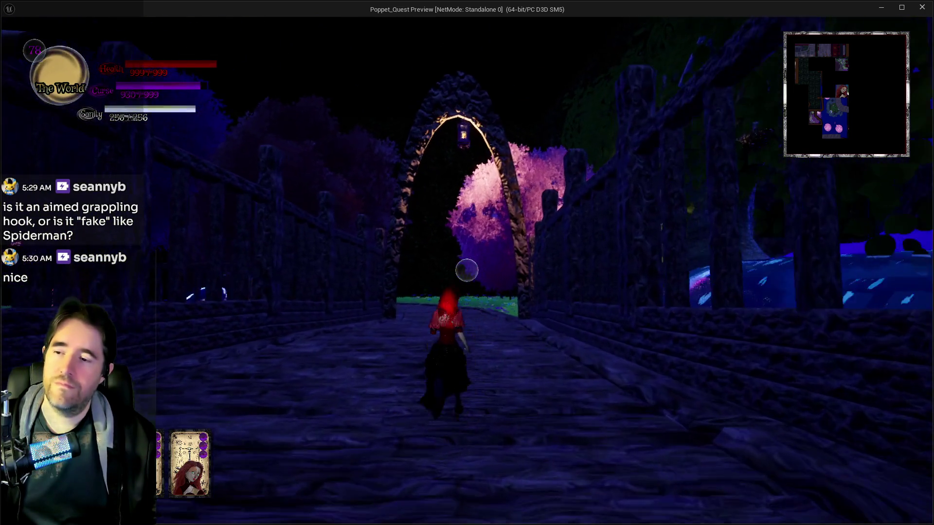
key("w")
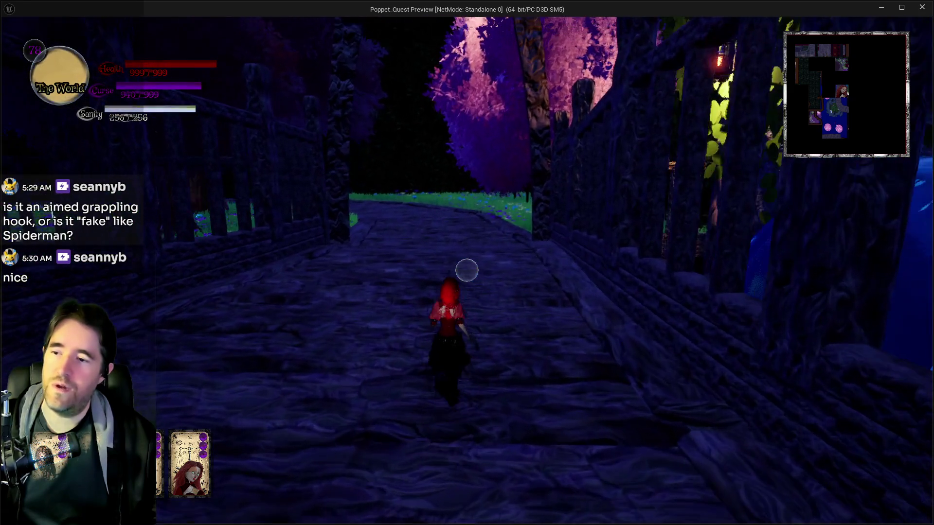
key("w")
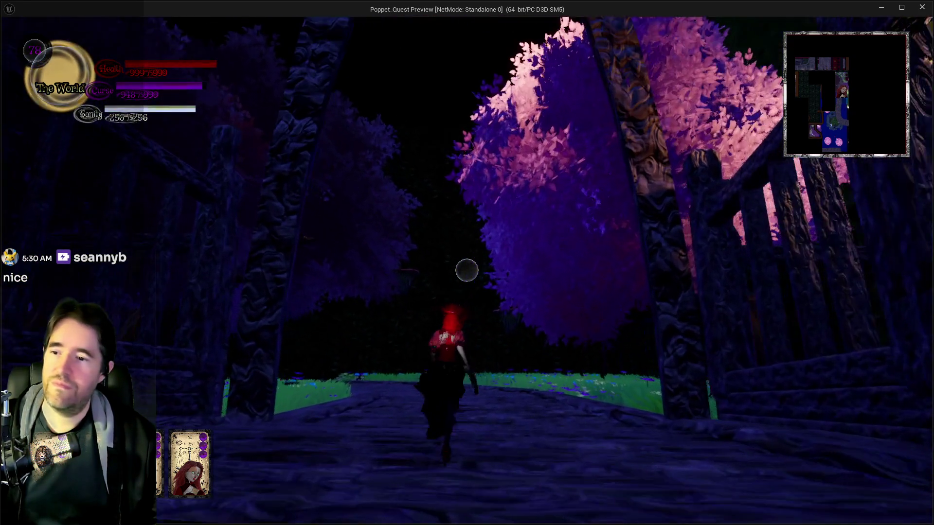
key("space")
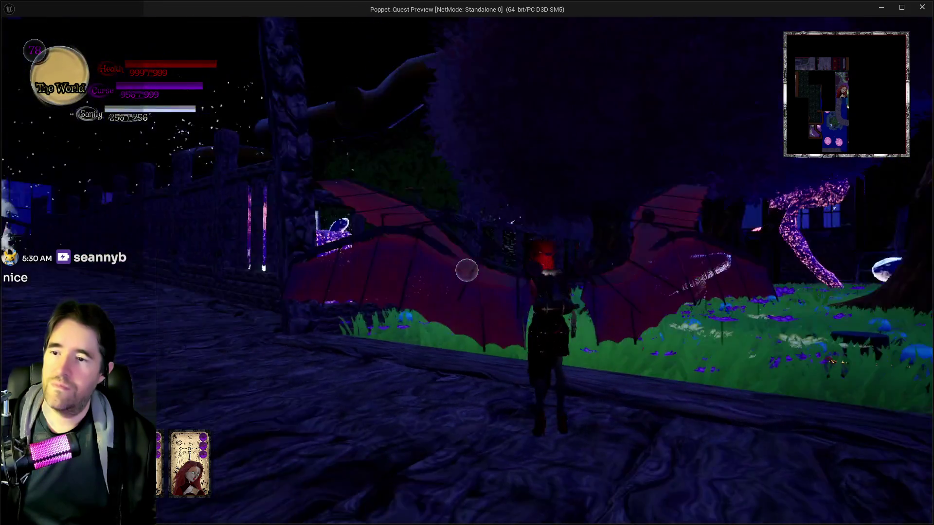
Glide toward the fenced building, fire six Justice projectiles, then open the tarot card collection.
key("w")
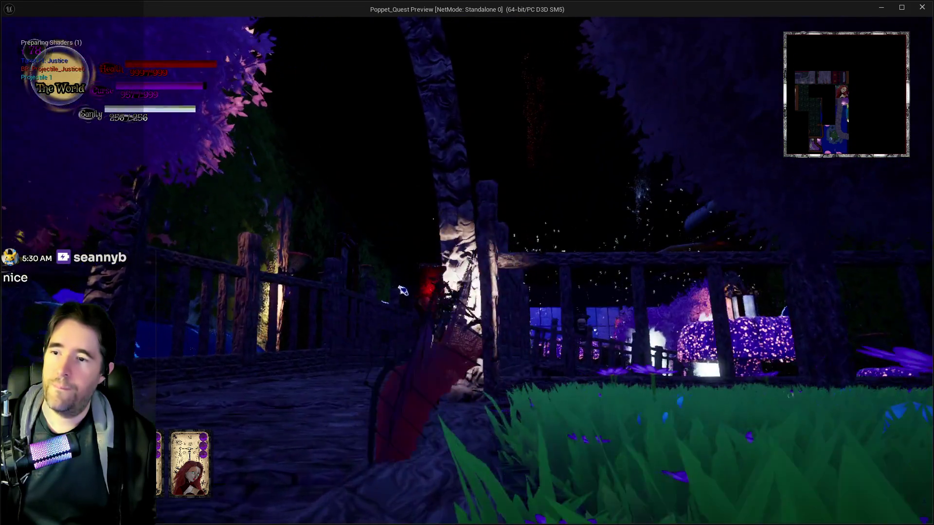
left_click(466, 271)
left_click(467, 270)
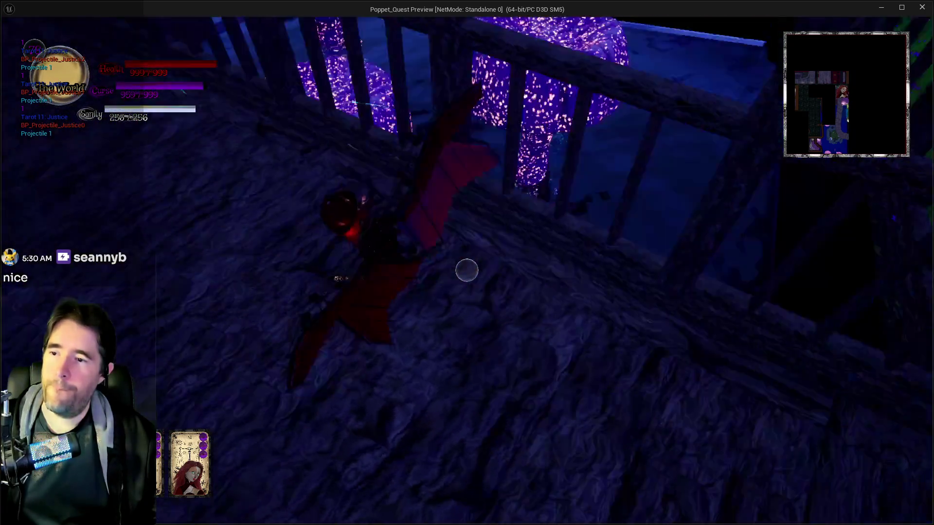
left_click(467, 270)
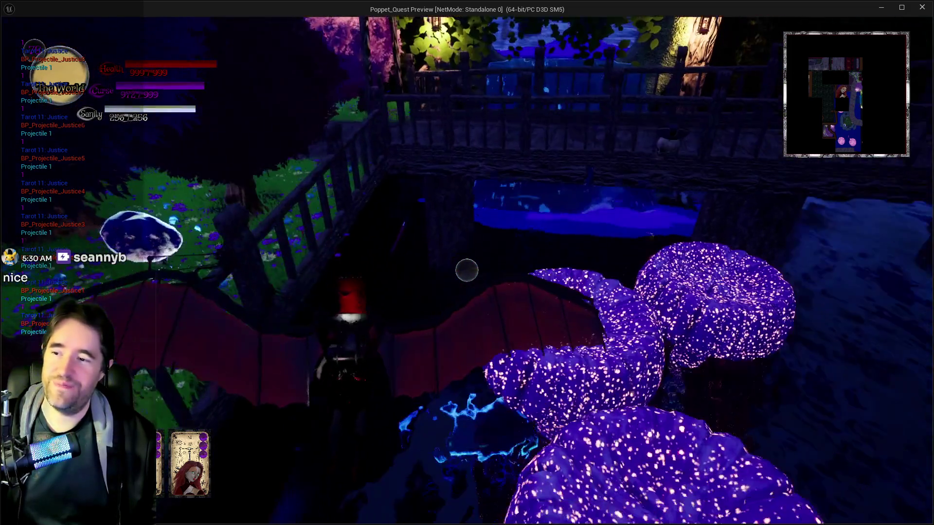
left_click(467, 270)
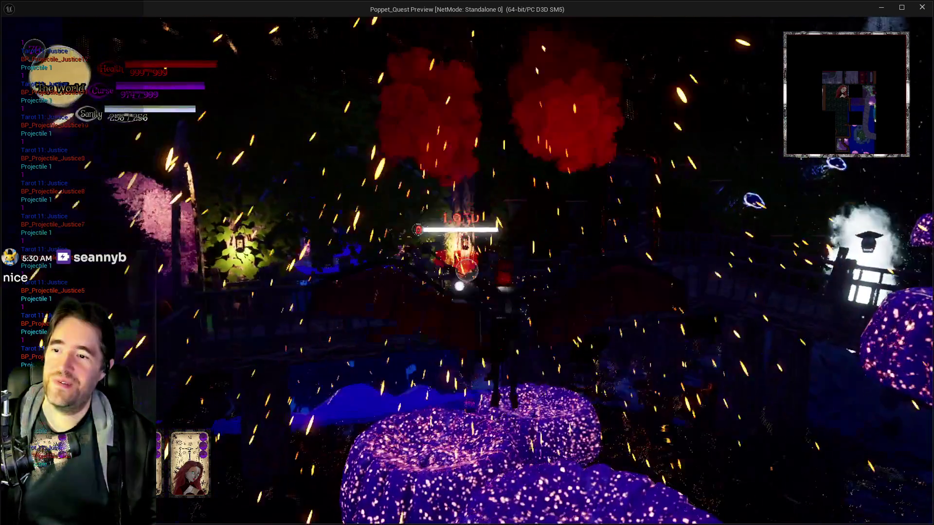
left_click(467, 270)
left_click(467, 271)
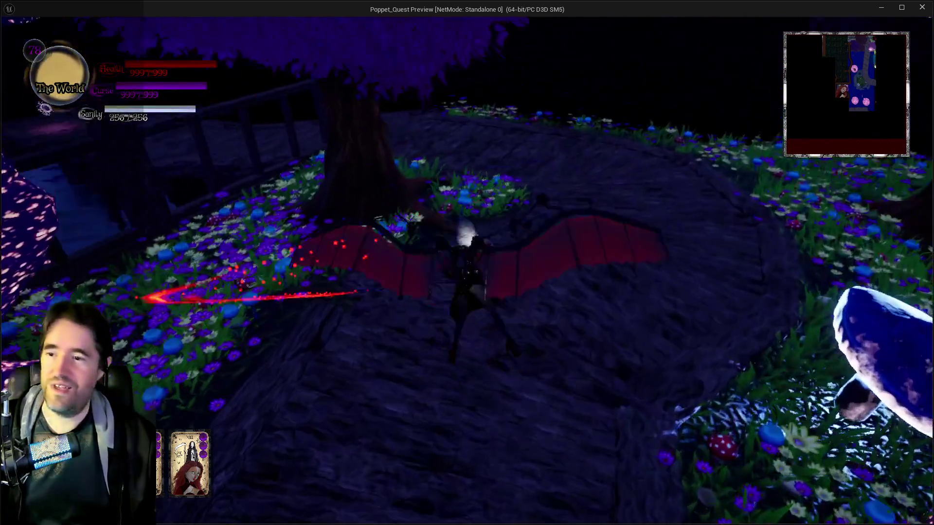
key("Tab")
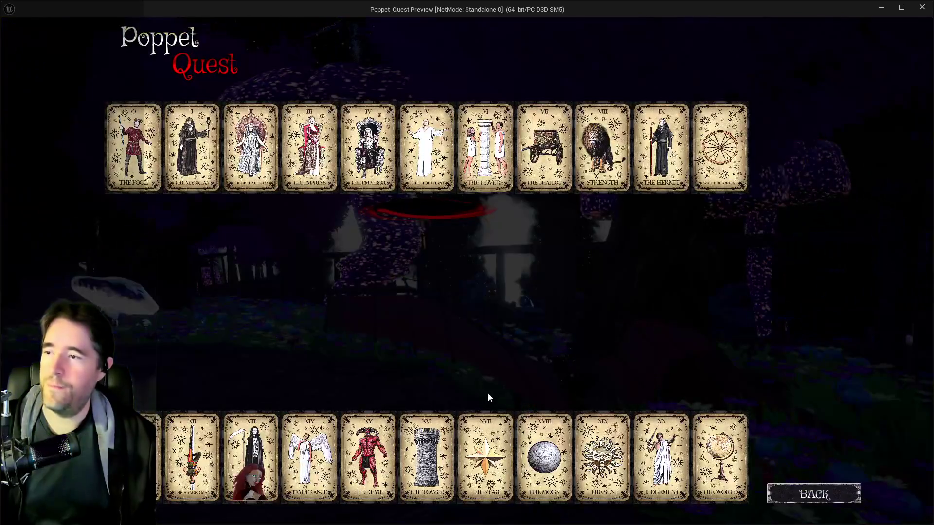
Close the card collection and walk past the mushrooms to the bridge, firing two Devil projectiles.
key("Tab")
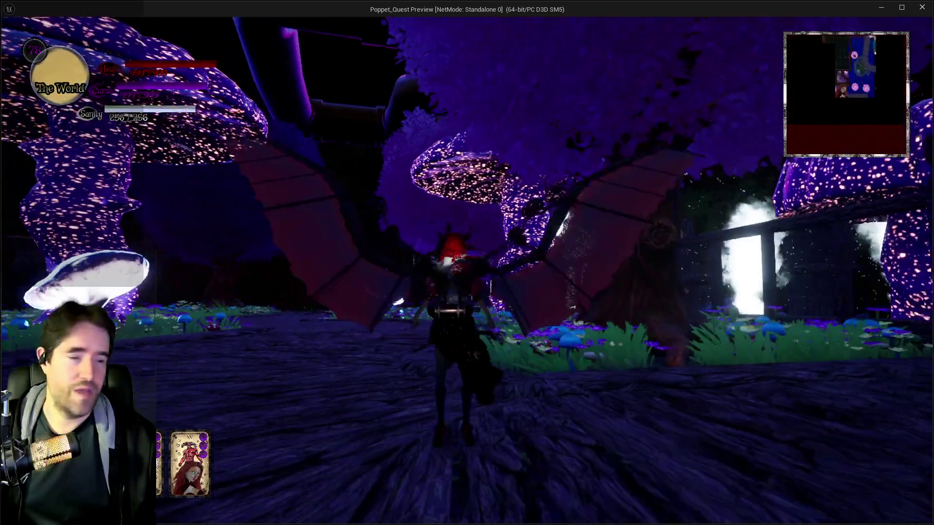
key("w")
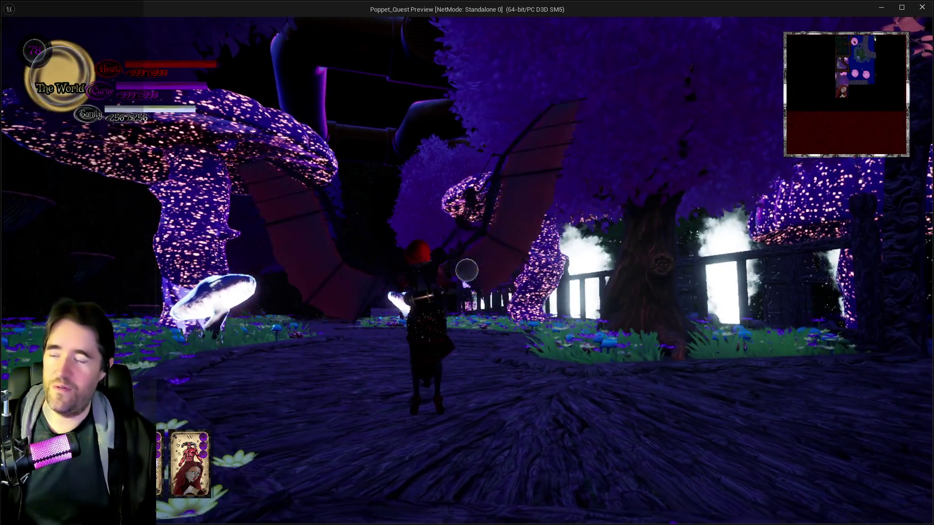
key("w")
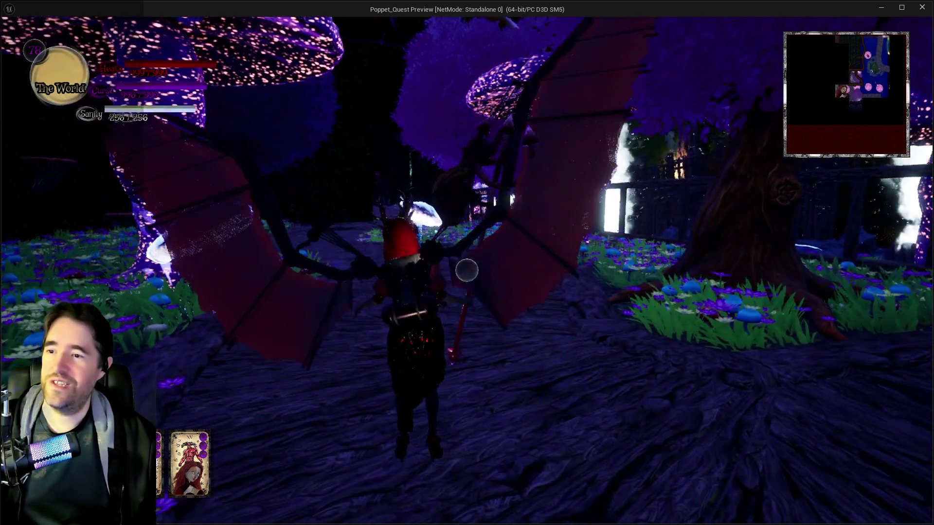
key("s")
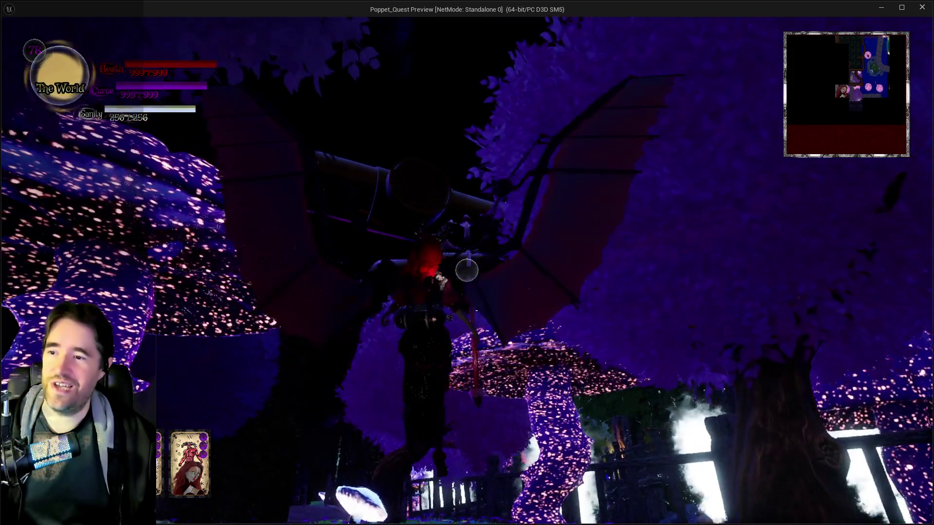
key("w")
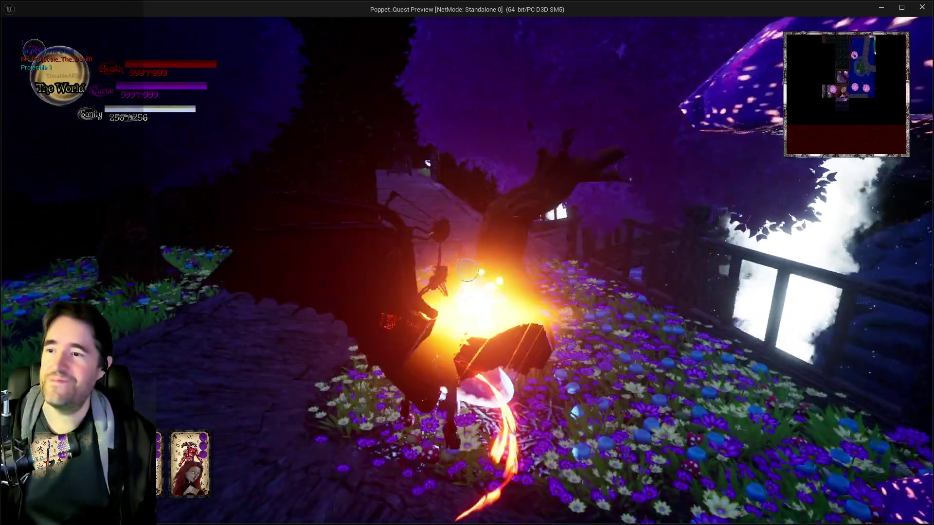
key("w")
left_click(467, 270)
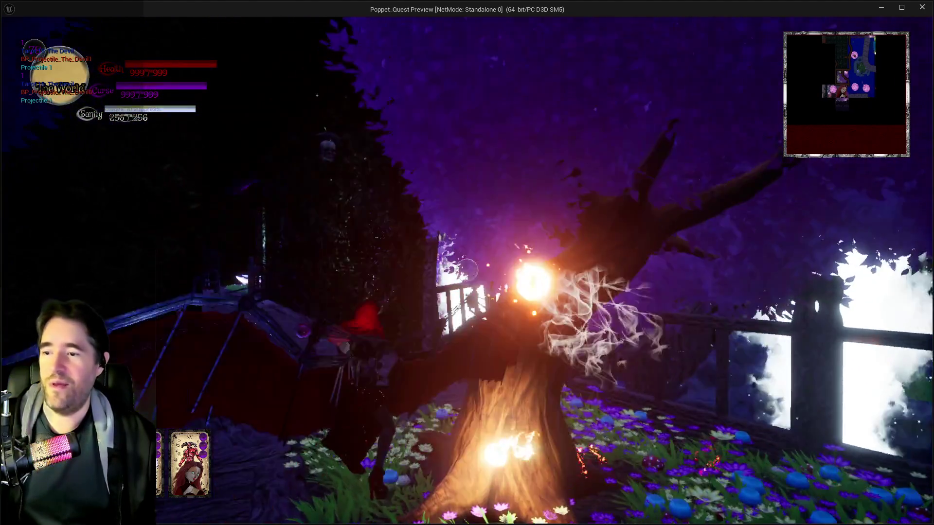
key("w")
left_click(467, 271)
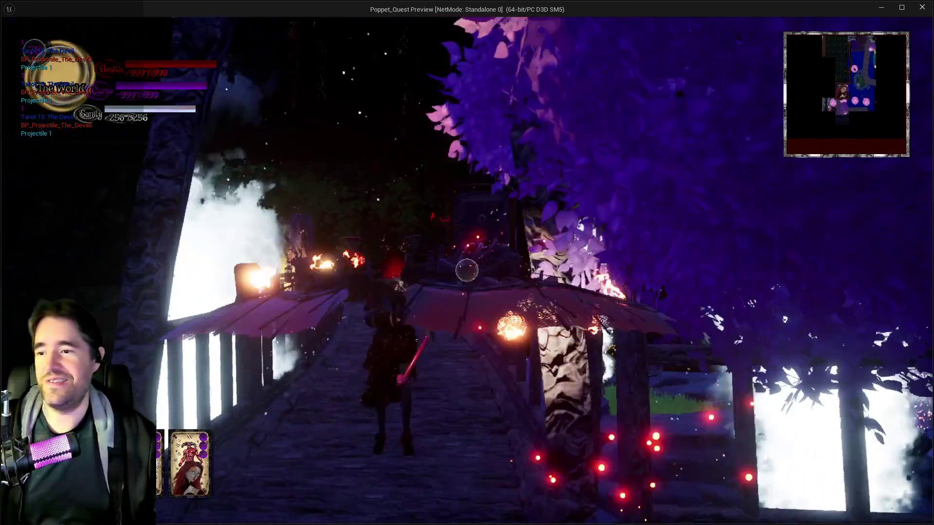
Cross the bridge to the wooden door, fire a Devil projectile at the fence, and run toward the archway.
key("w")
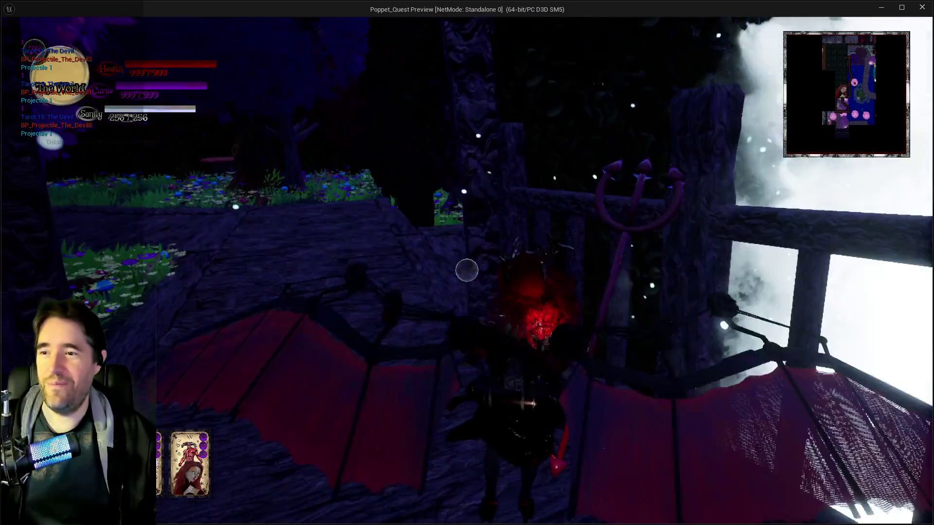
key("w")
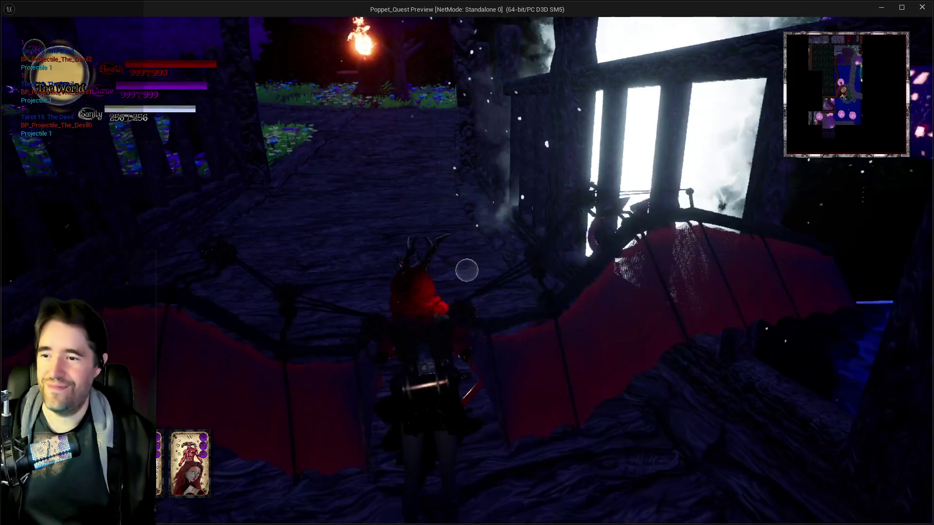
key("w")
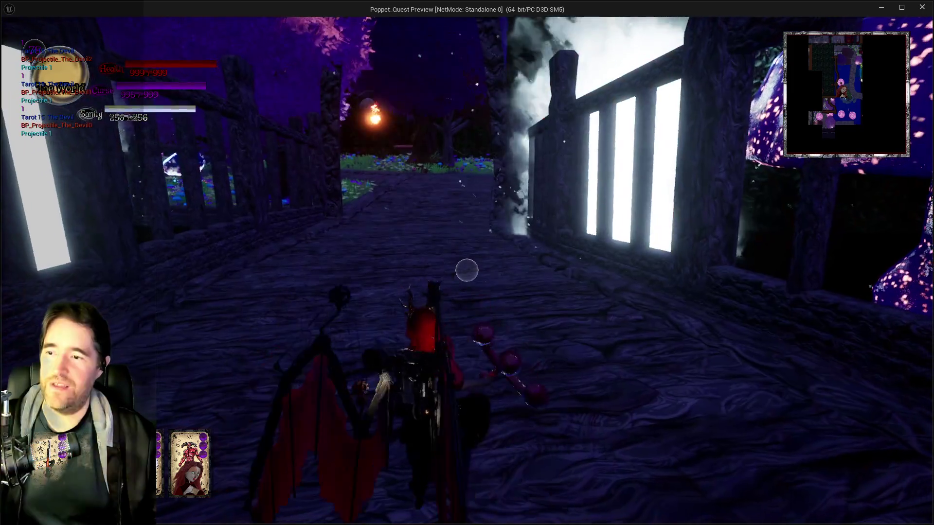
key("s")
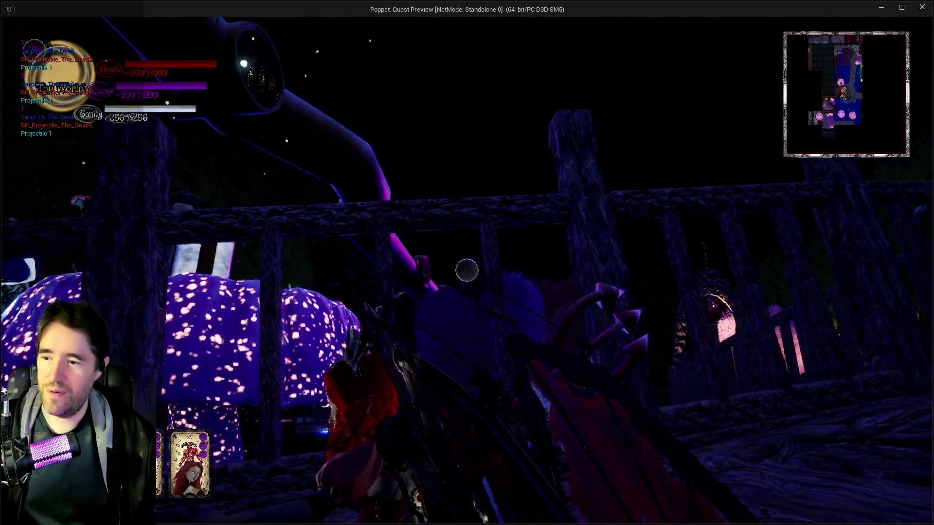
key("w")
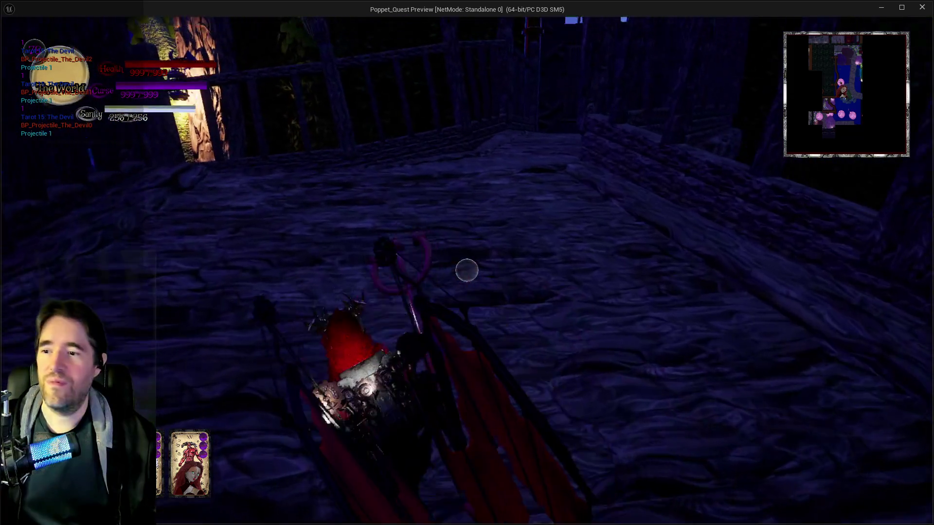
key("w")
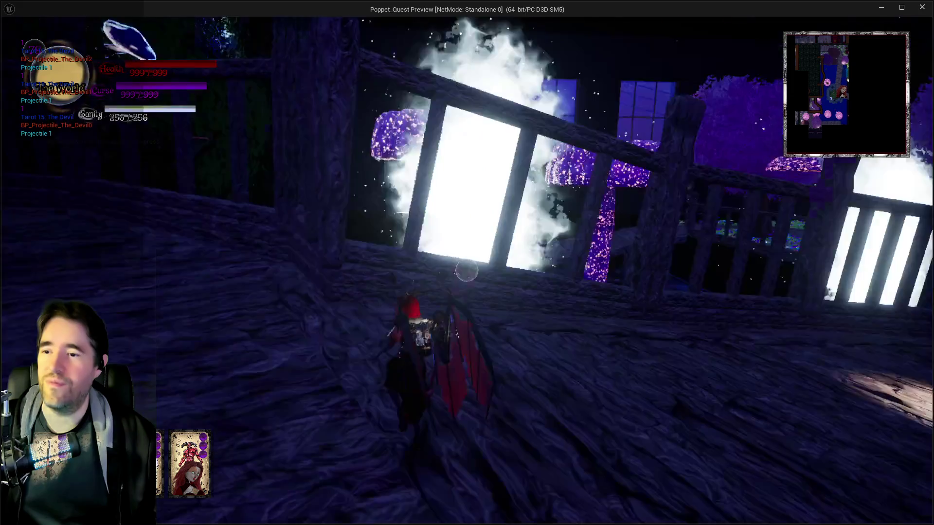
key("w")
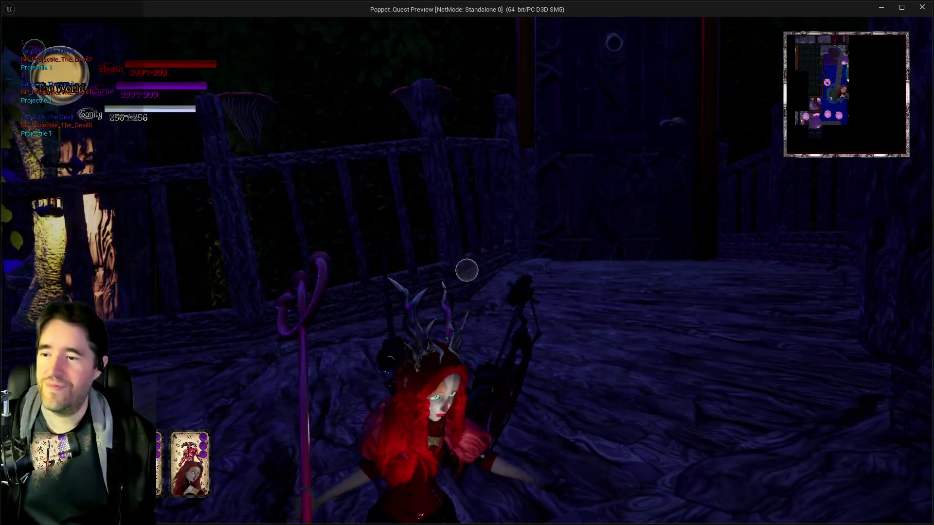
key("w")
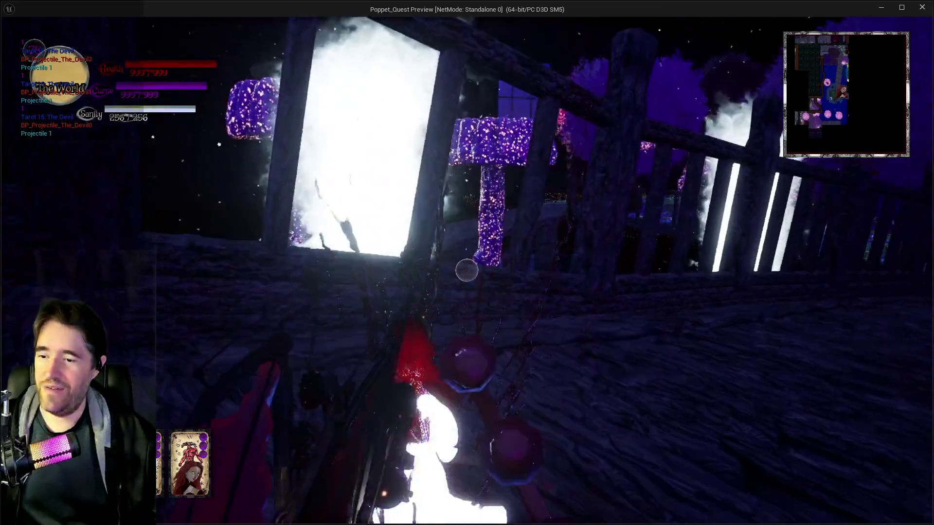
left_click(467, 271)
key("w")
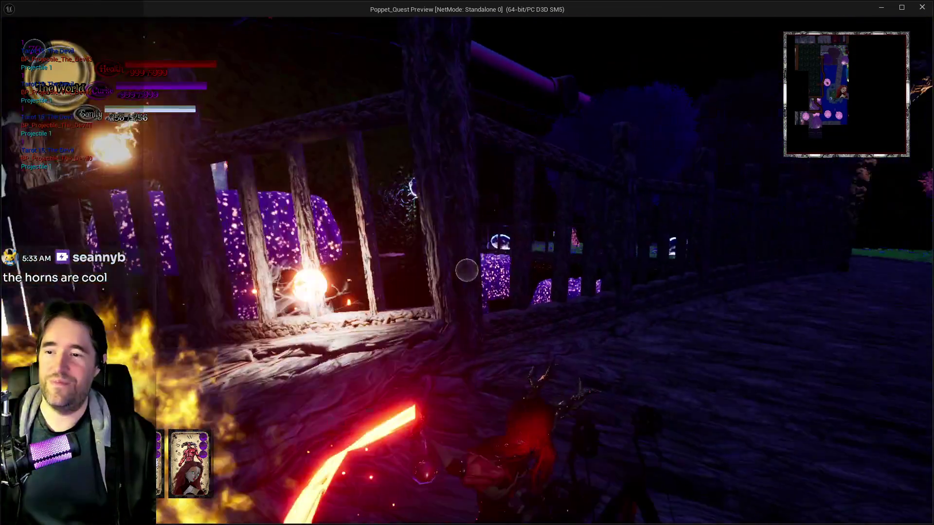
key("w")
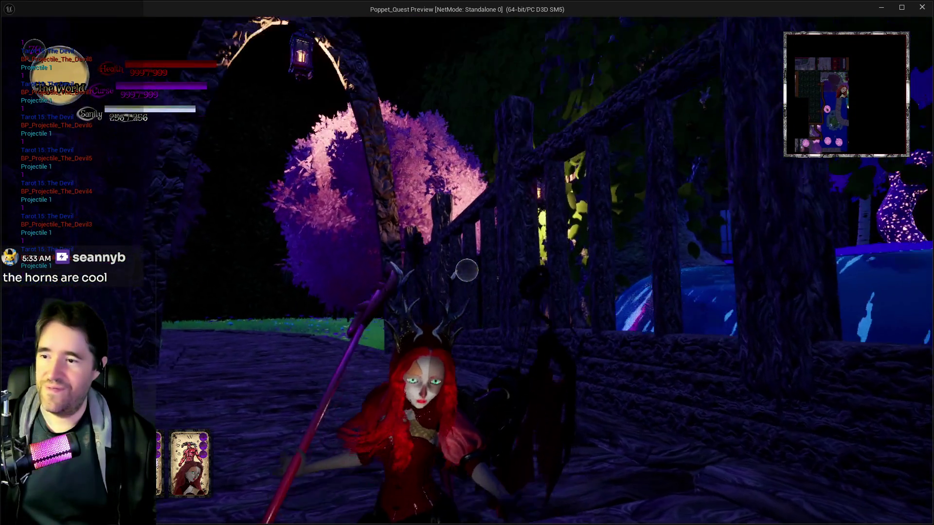
Swing the trident and run down the corridor toward the glowing skull gate, attacking enemies.
left_click(467, 270)
key("s")
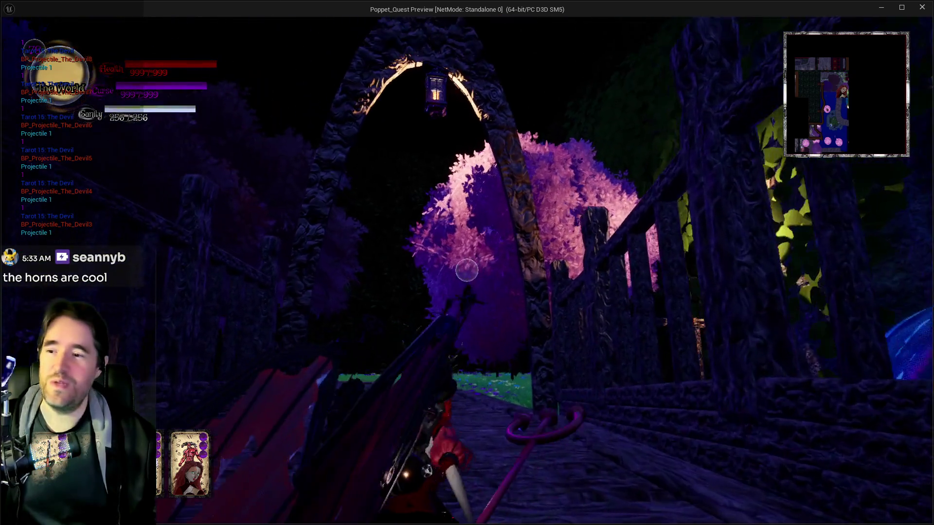
key("w")
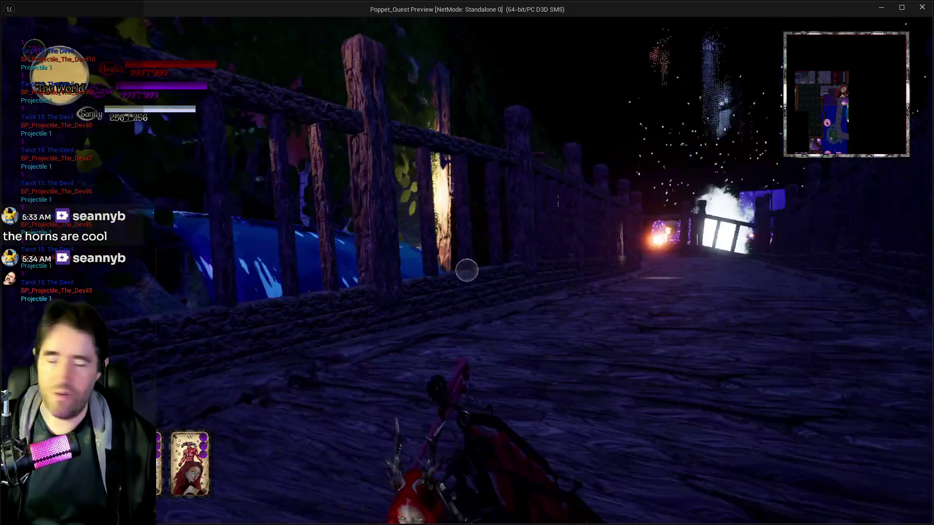
key("w")
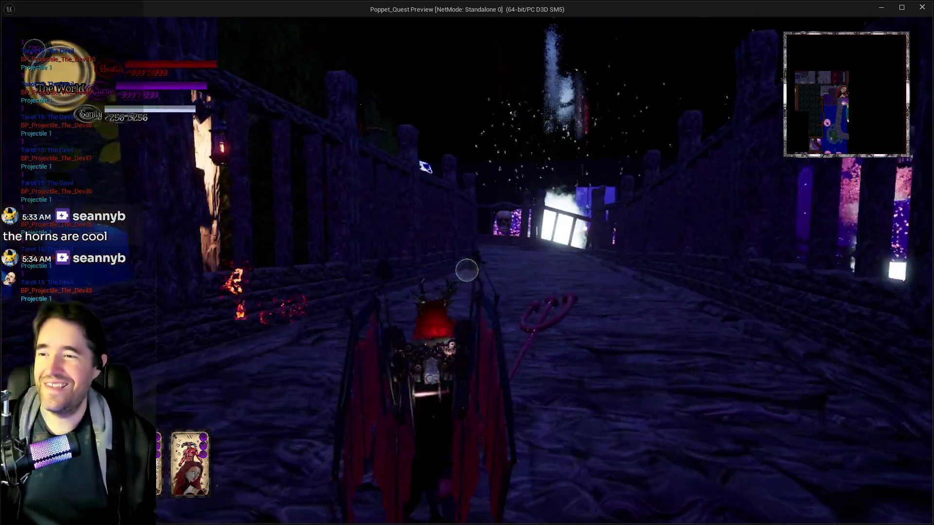
key("w")
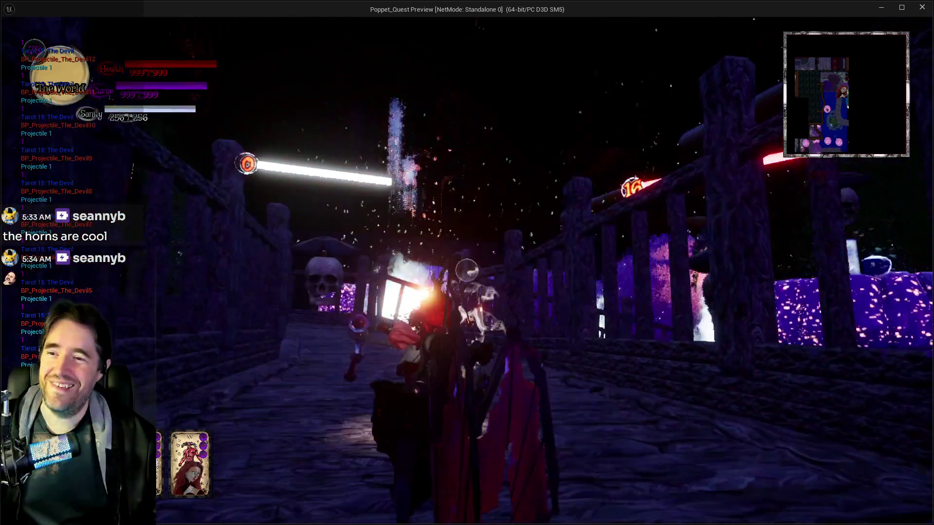
key("w")
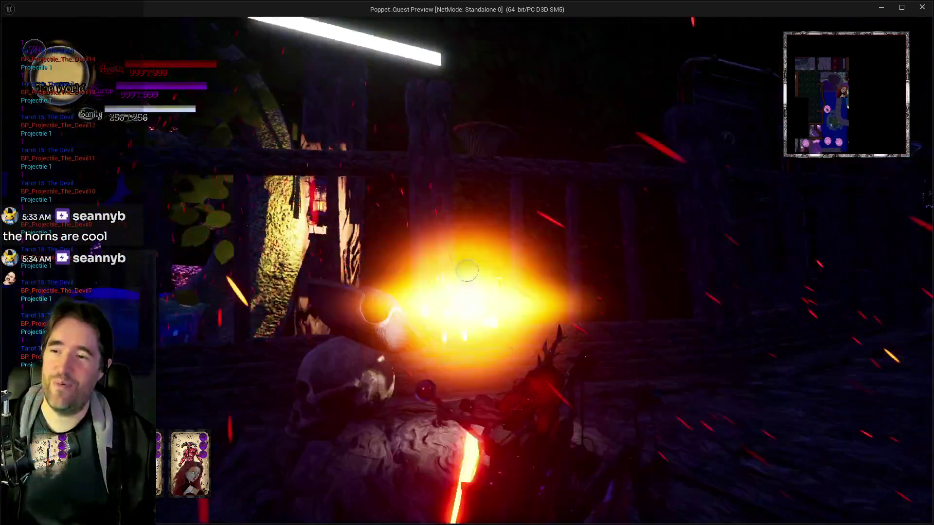
key("w")
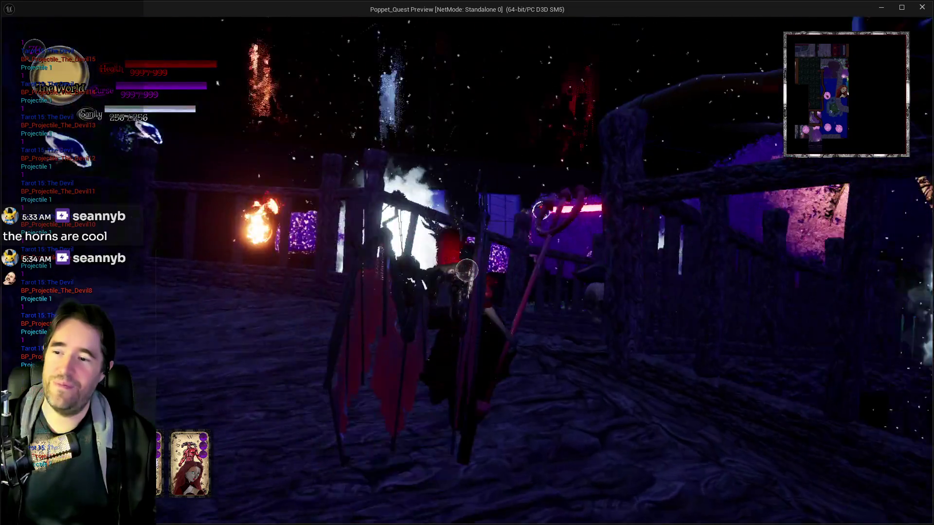
key("w")
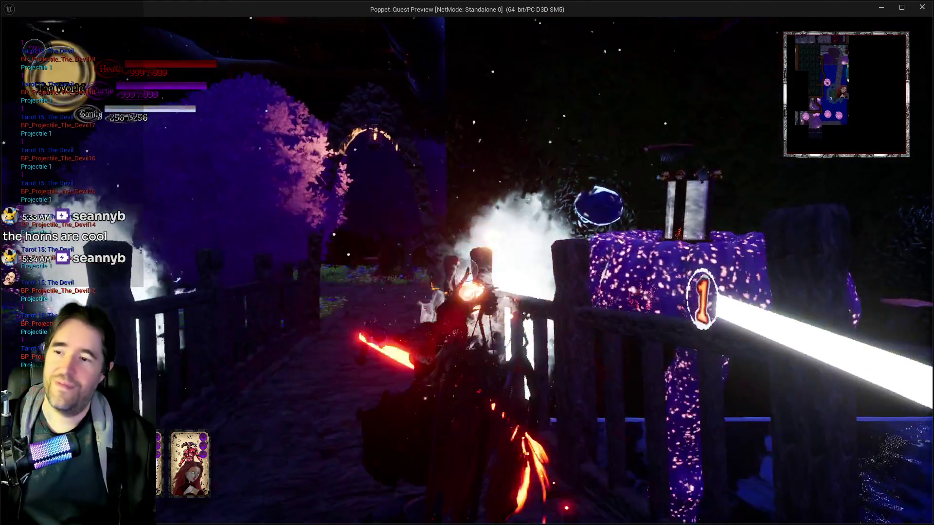
Advance along the bridge past the fence into the skeleton clearing and toward the mushroom tree.
key("w")
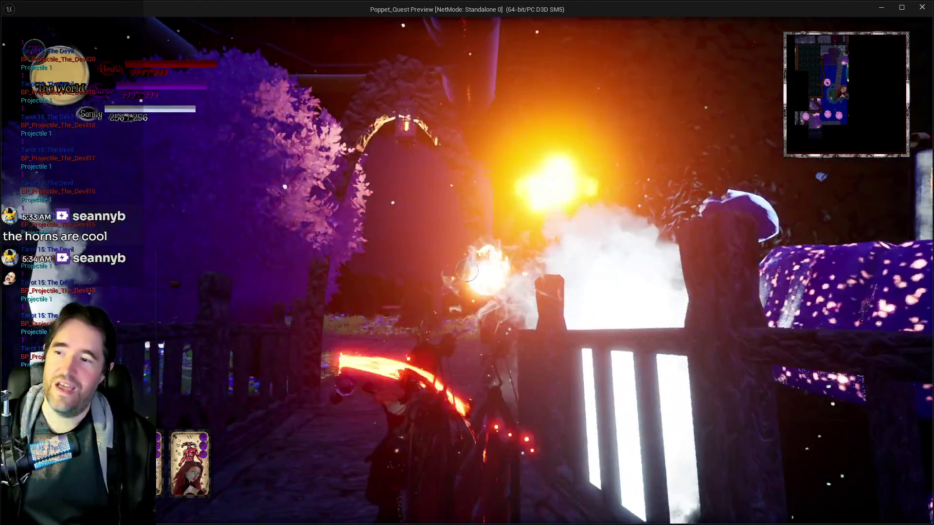
key("w")
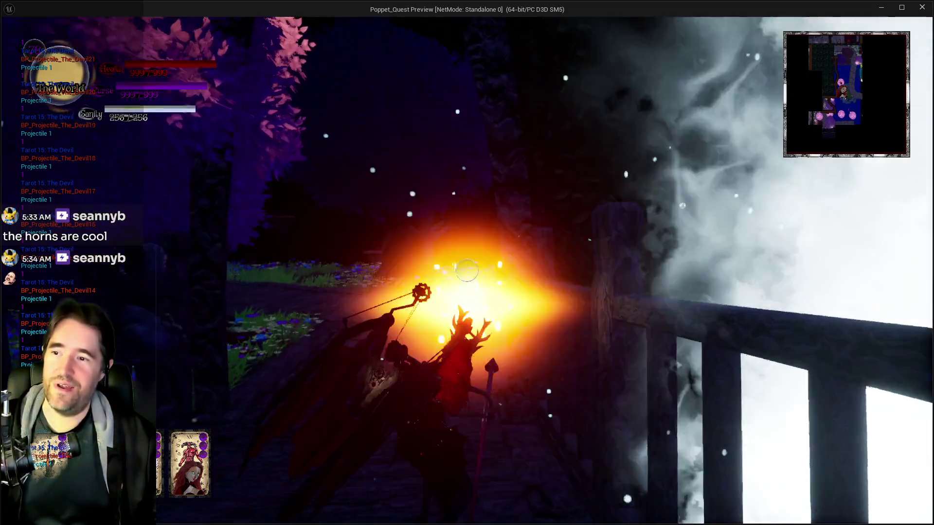
key("w")
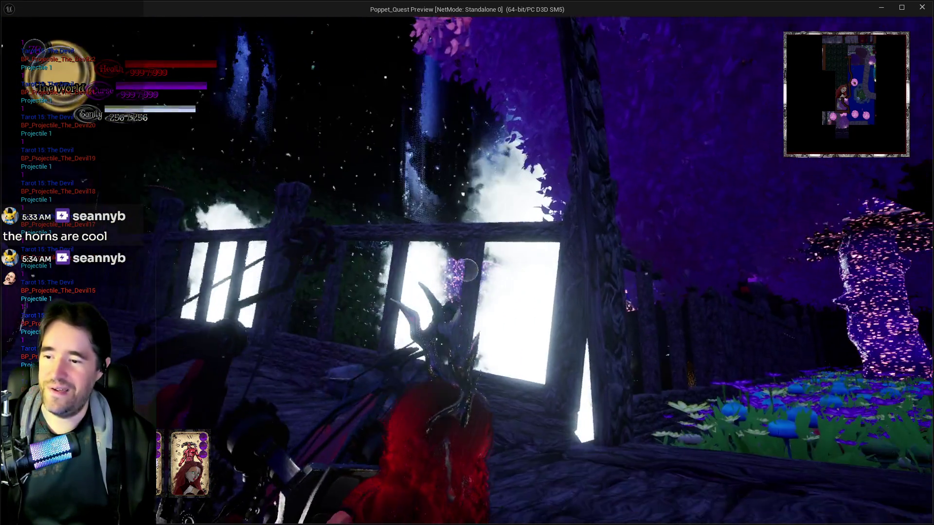
key("w")
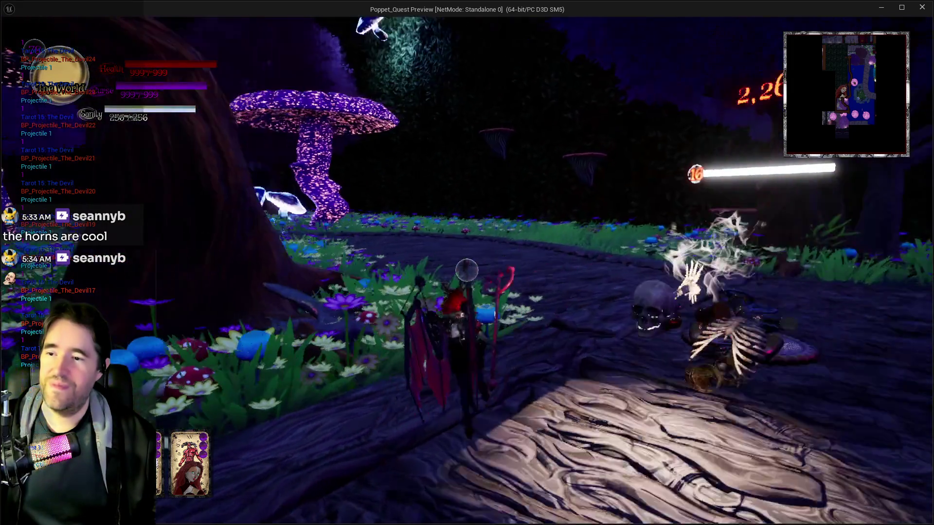
key("w")
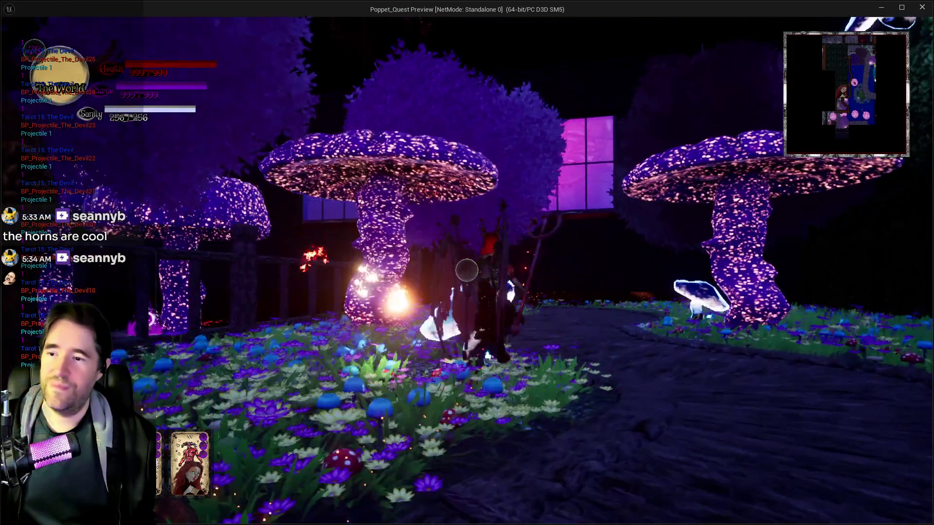
key("w")
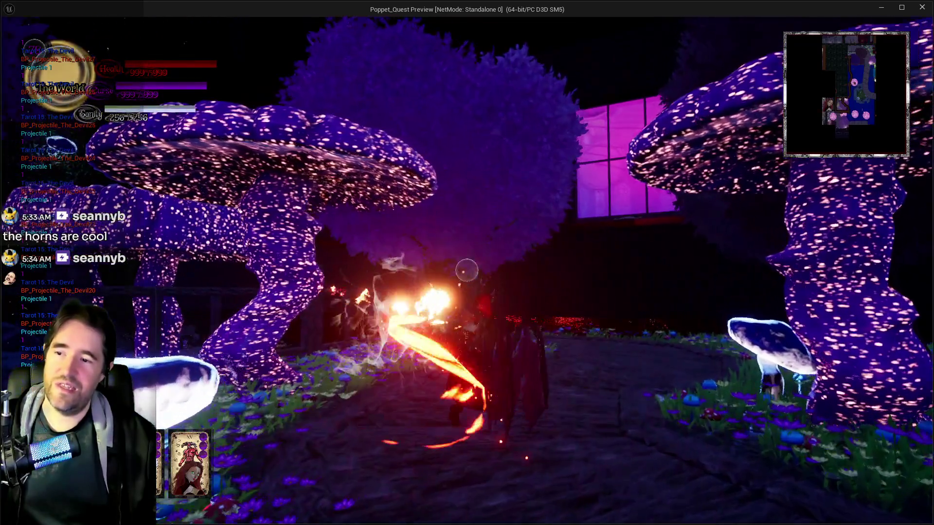
key("w")
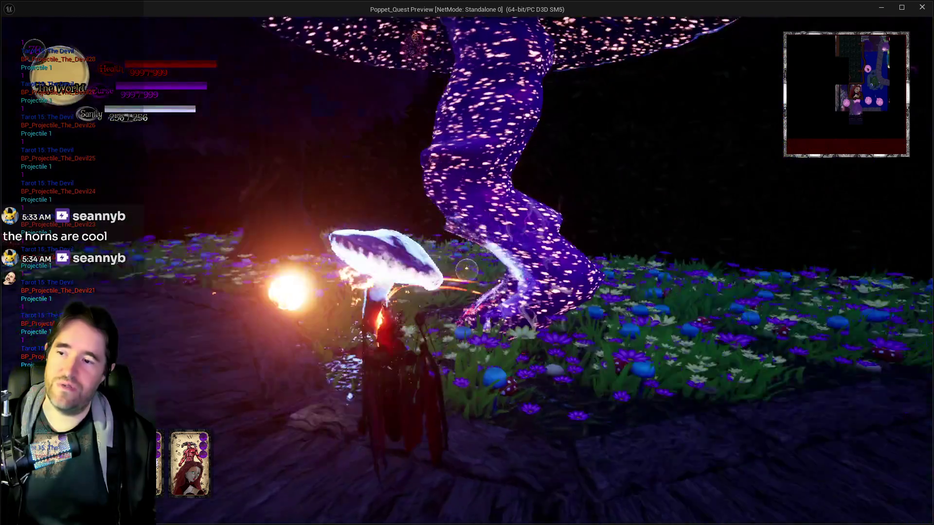
Open and close the tarot deck, fight into the red-lit area, then close the game preview.
key("Tab")
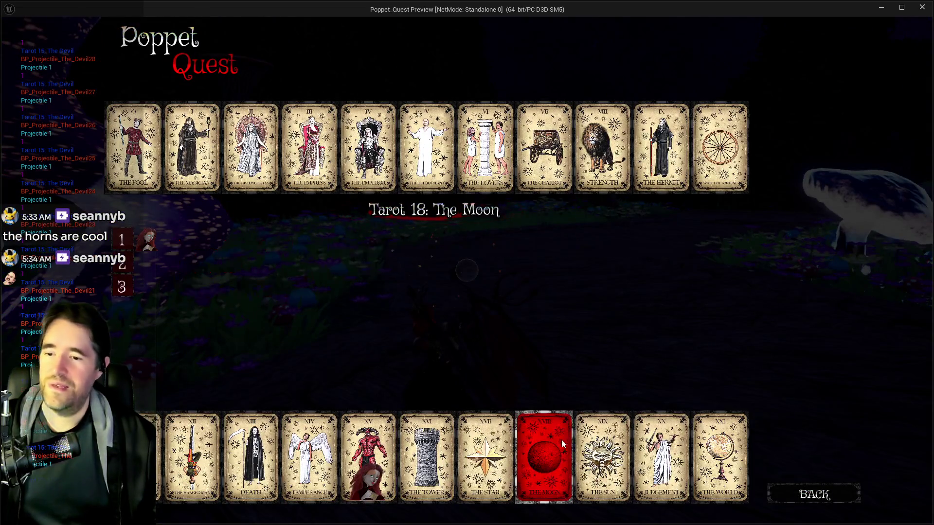
left_click(597, 448)
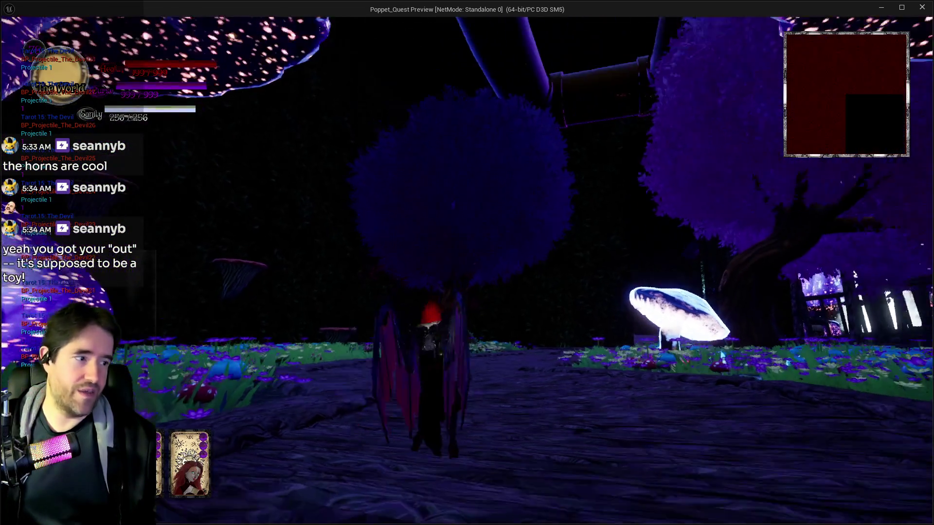
key("w")
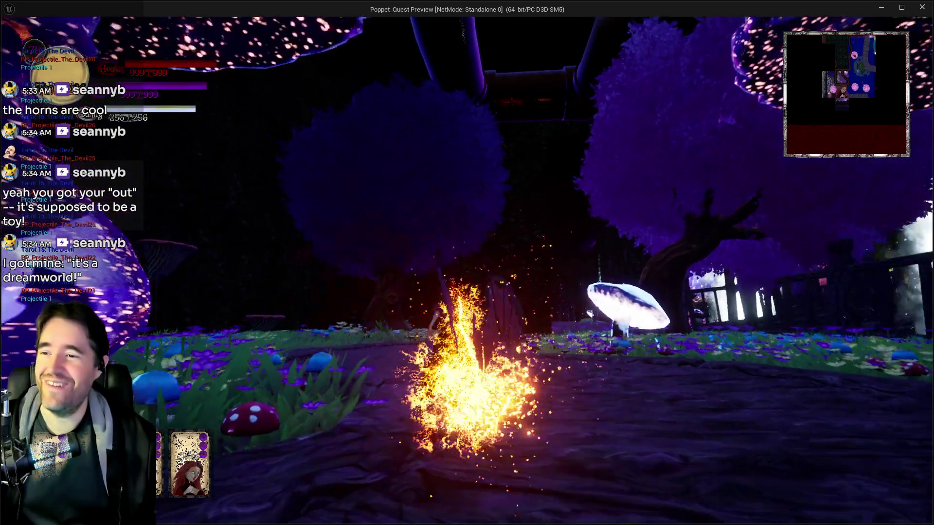
key("s")
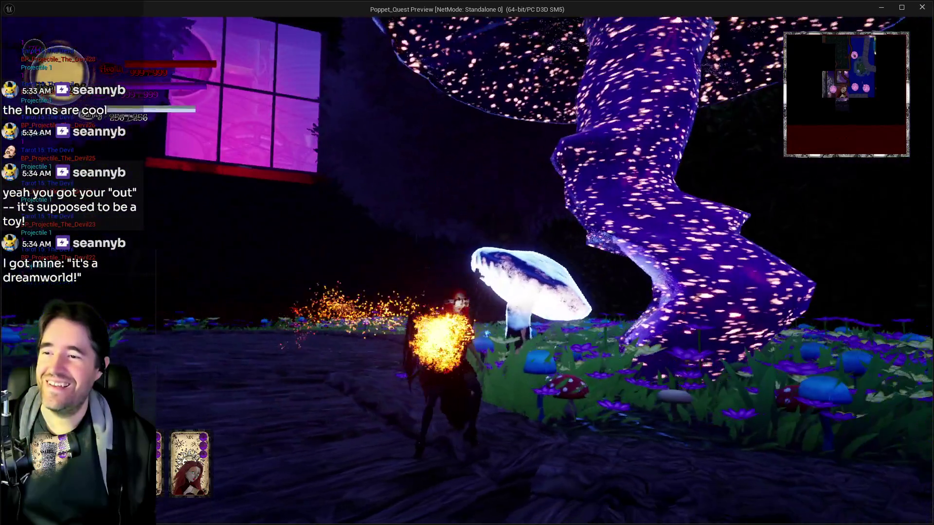
key("w")
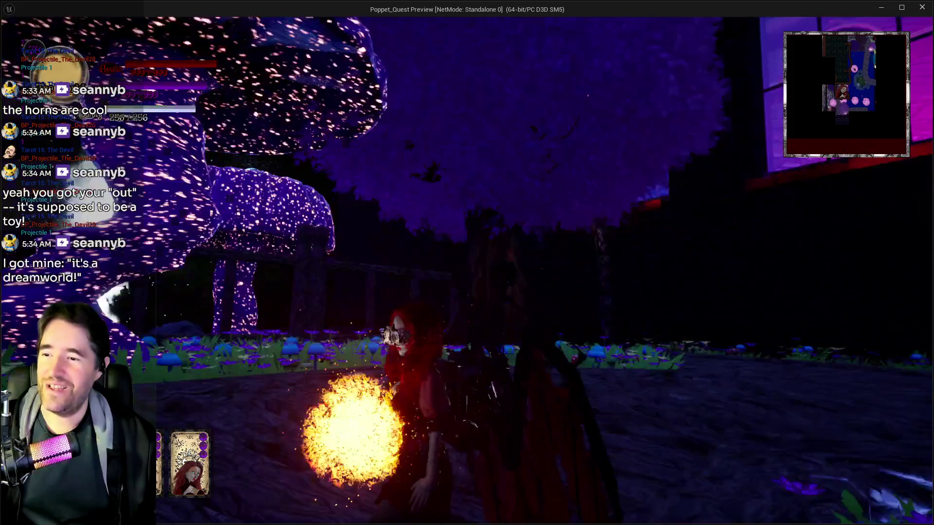
key("w")
key("w")
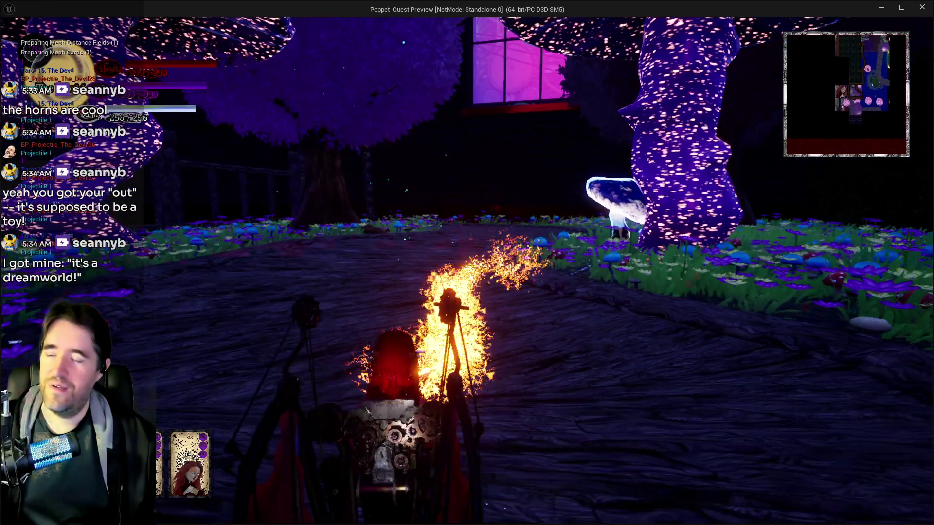
key("w")
key("w")
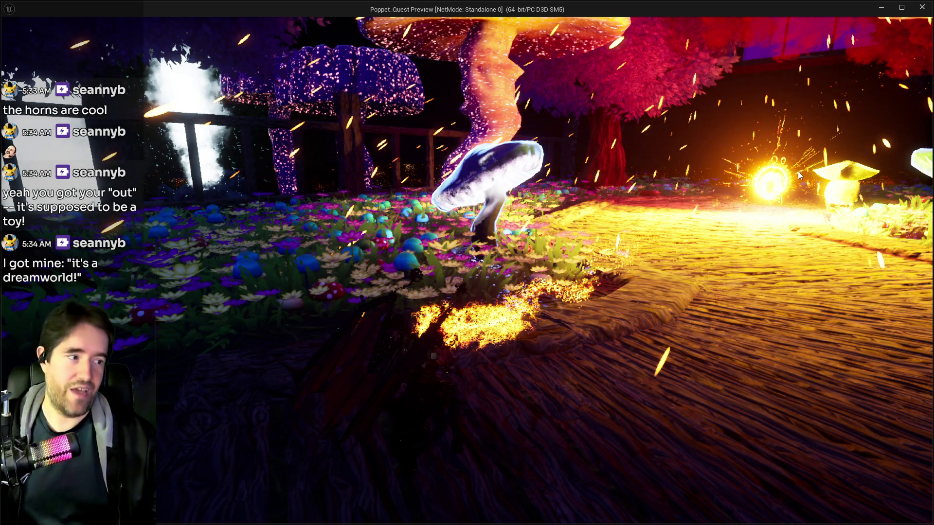
left_click(921, 9)
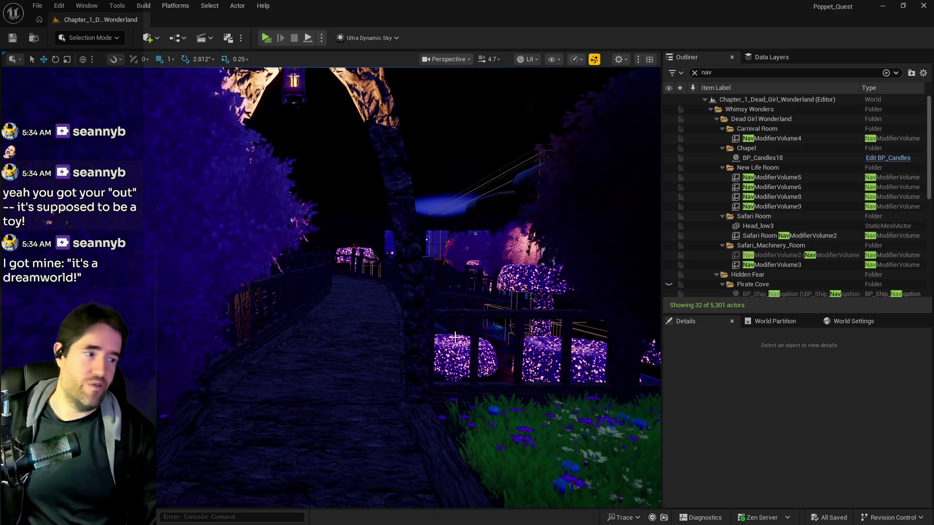
Fly the viewport past the mushrooms and coral room to the clearing and select SM_Tree_Large_6.
mouse_move(500, 360)
left_mouse_down()
mouse_move(399, 360)
mouse_move(428, 358)
mouse_move(477, 326)
mouse_move(460, 313)
mouse_move(462, 285)
mouse_move(590, 223)
mouse_move(447, 376)
left_mouse_up()
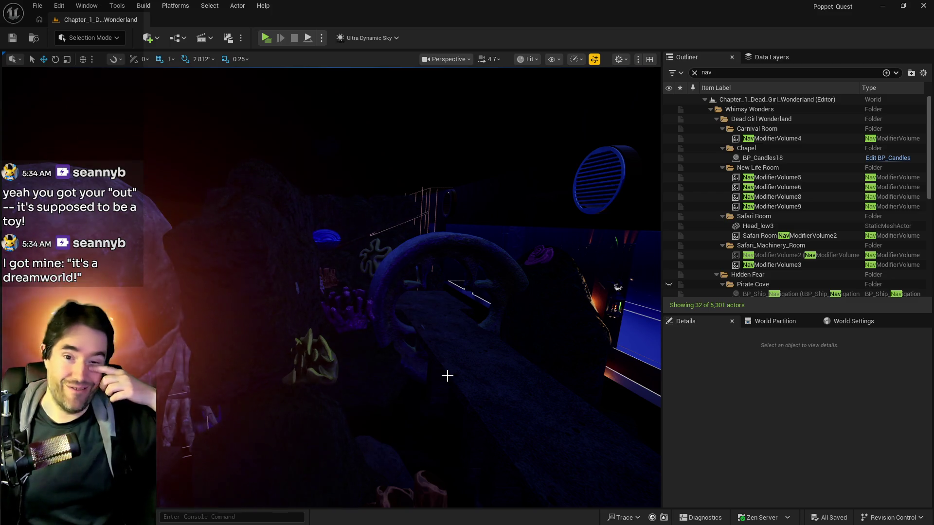
left_click_drag(479, 331, 480, 331)
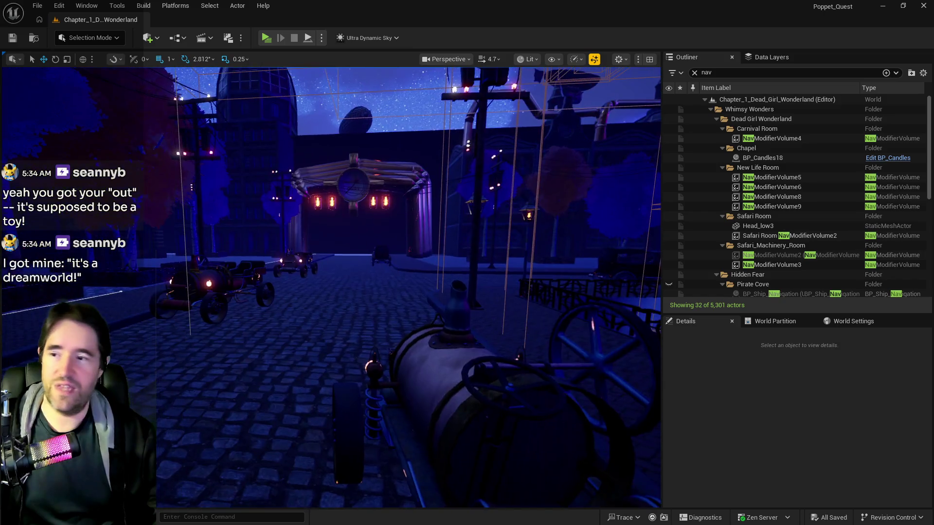
left_click_drag(479, 331, 480, 331)
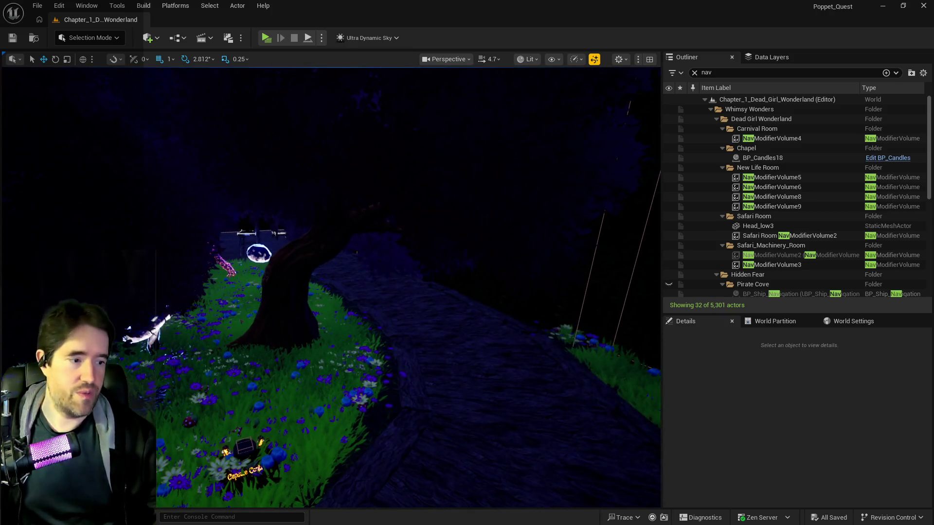
right_click(321, 351)
left_click(296, 139)
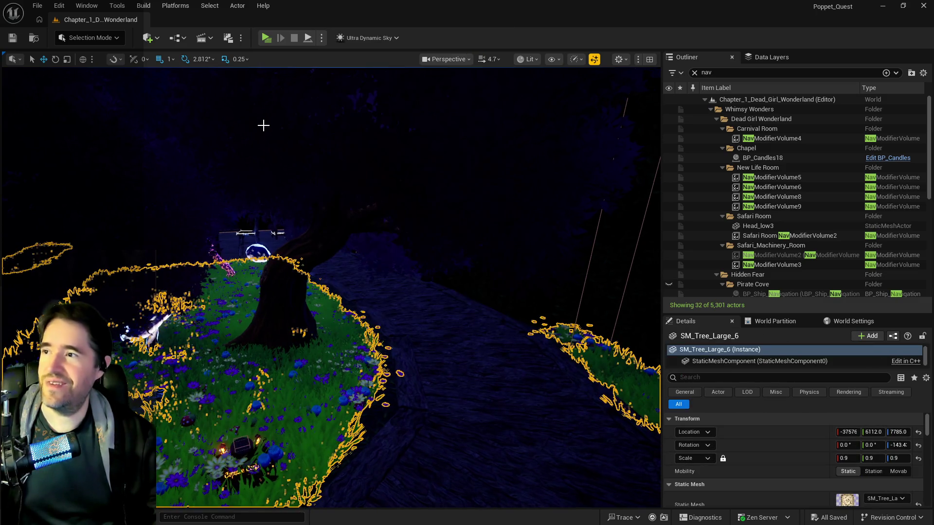
Frame the selected tree SM_Tree_Large_6 in the viewport.
key("f")
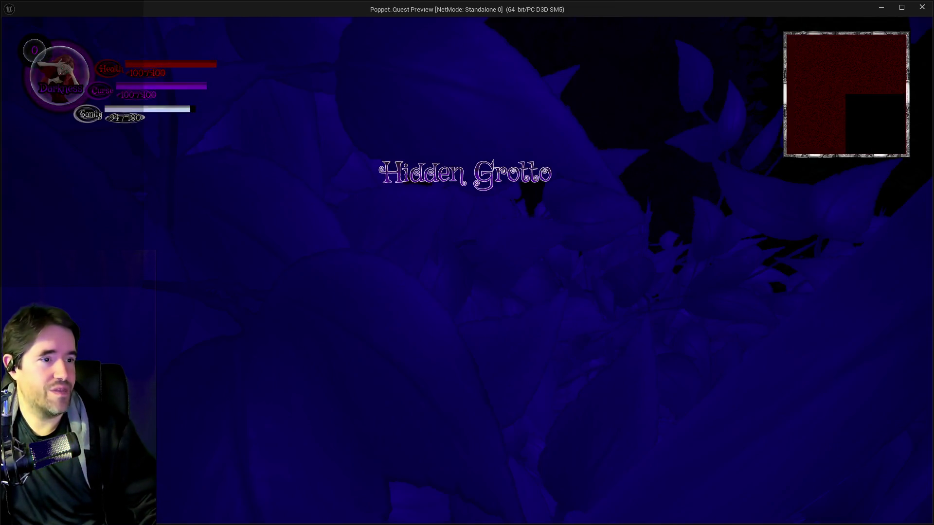
Run the character forward along the path and pick the middle character card.
key("w")
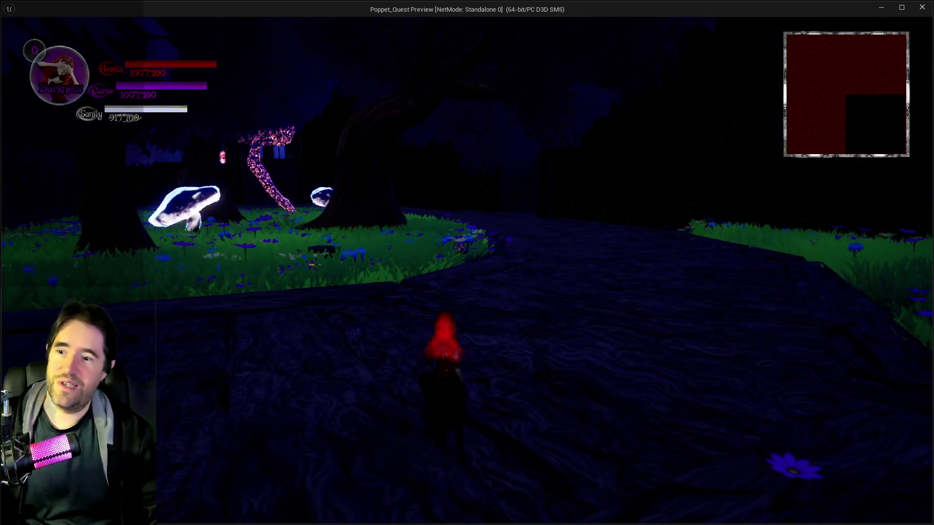
key("w")
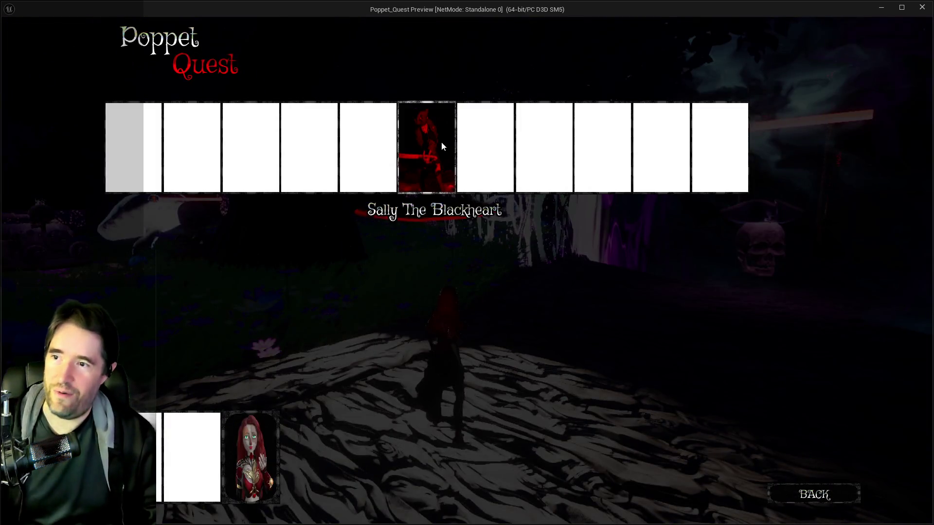
left_click(442, 141)
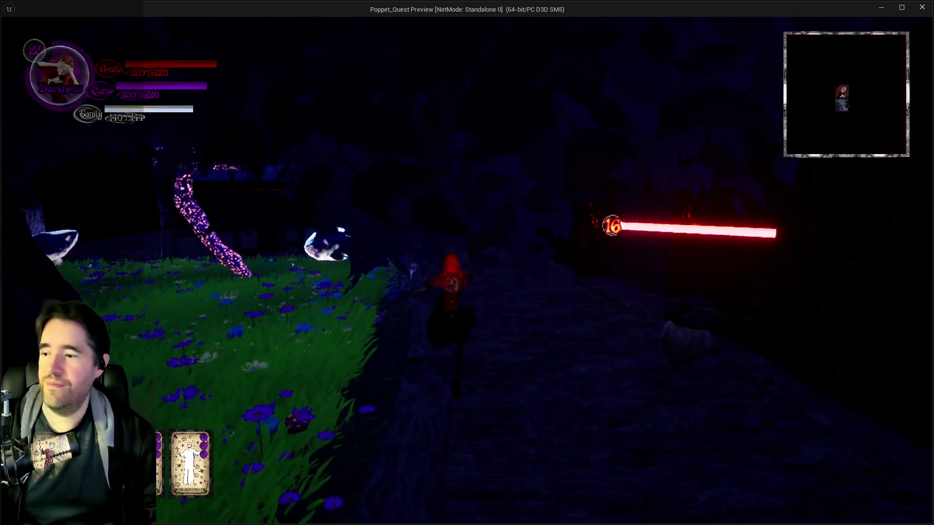
left_click(439, 147)
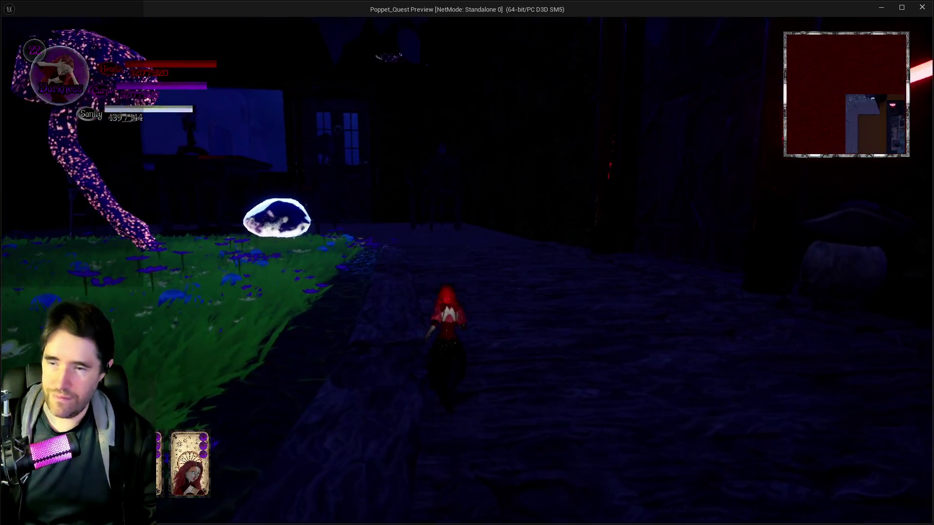
Cast spells with the 1, S and E keys toward the house, then end the preview.
key("1")
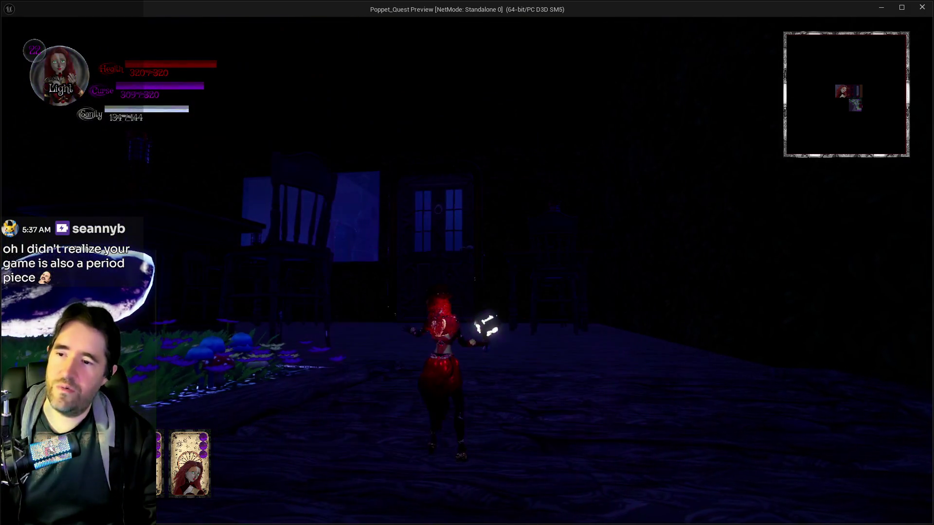
key("w")
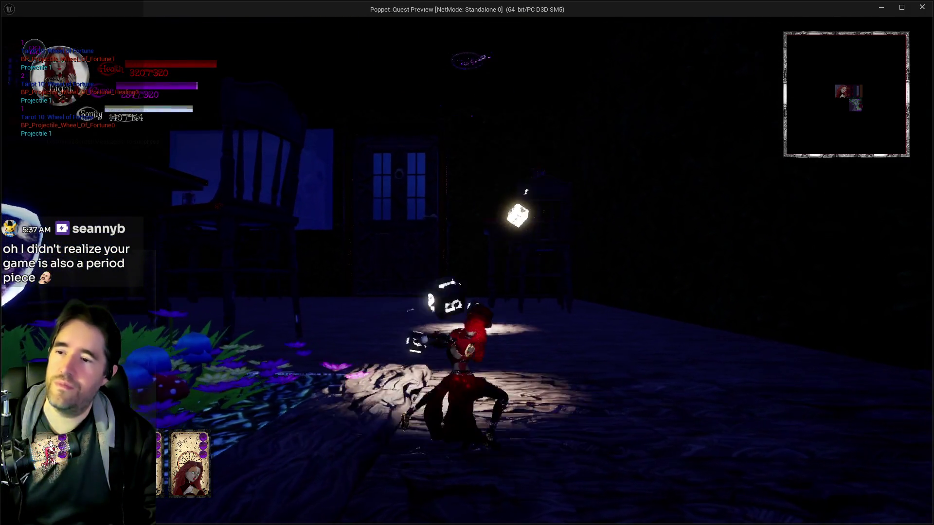
key("s")
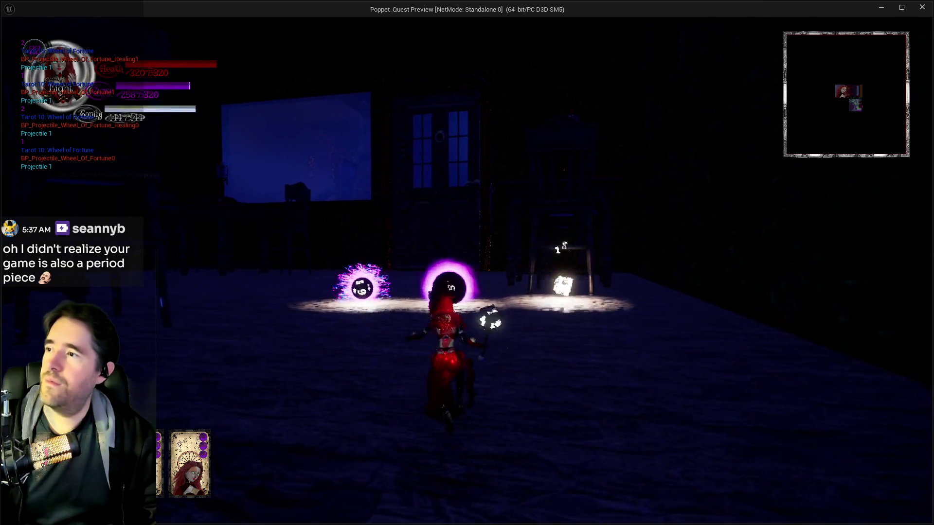
key("e")
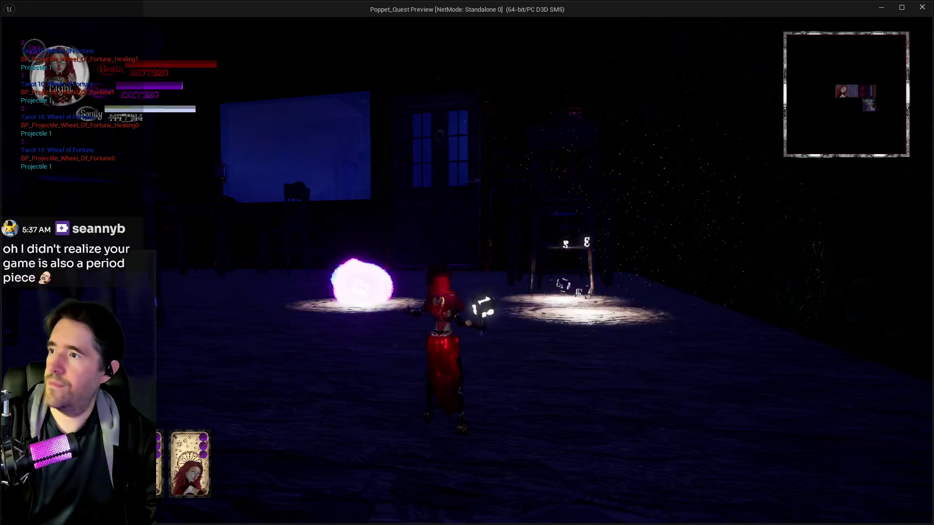
key("e")
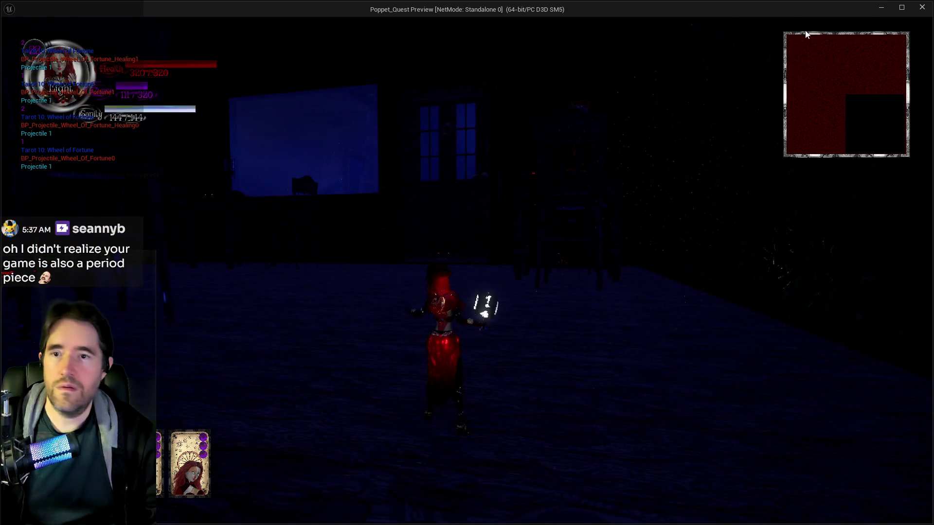
left_click(918, 11)
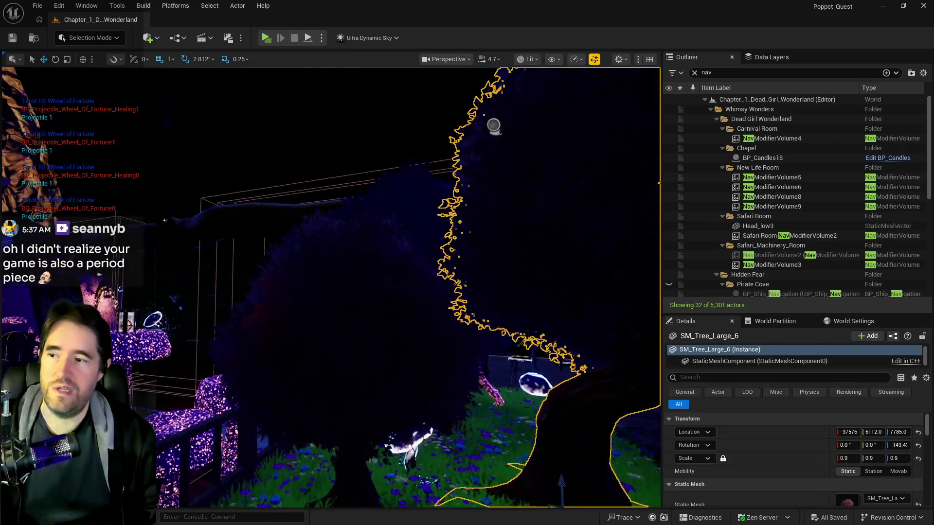
Fly through the cobblestone streets, dark interiors and glowing mushroom trees toward the arched bridge.
key("w")
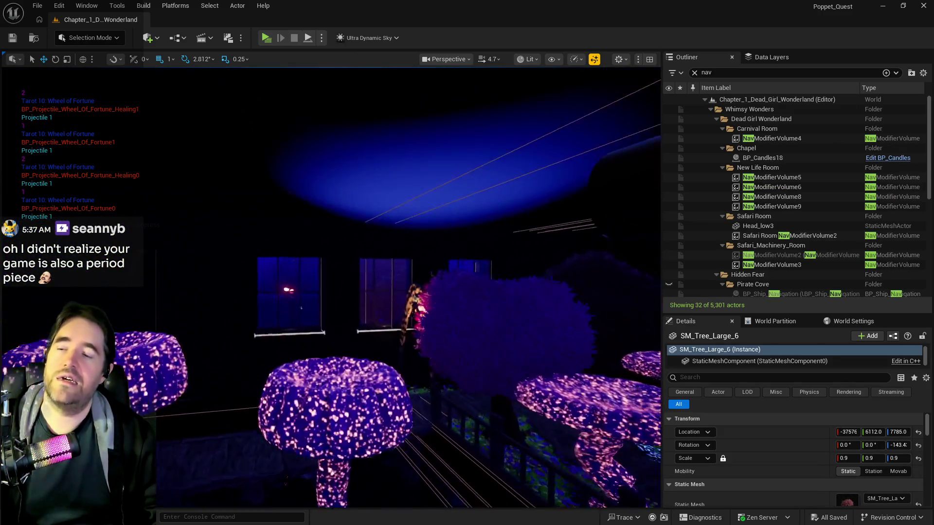
key("w")
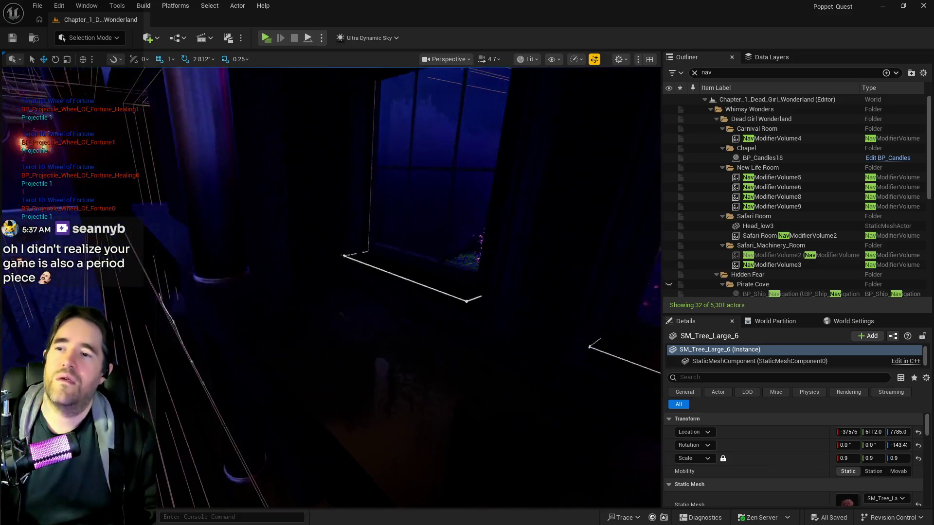
key("w")
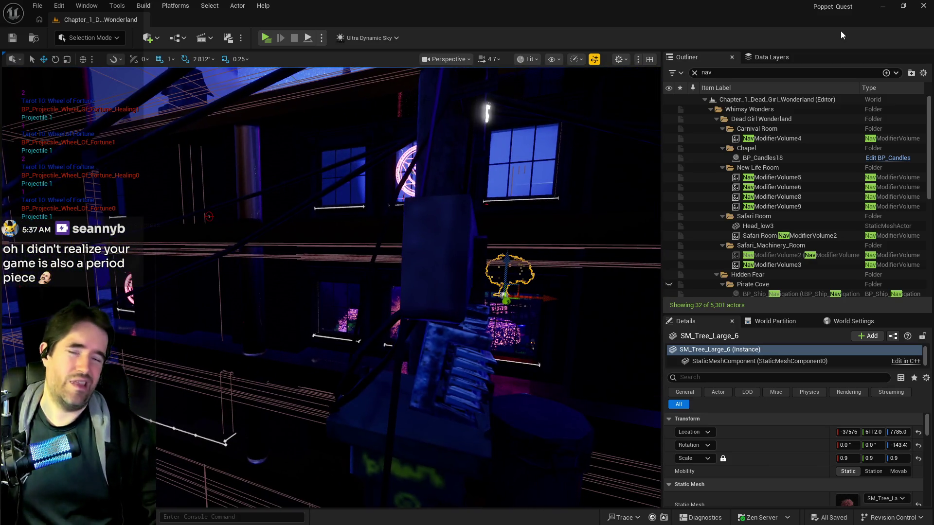
key("w")
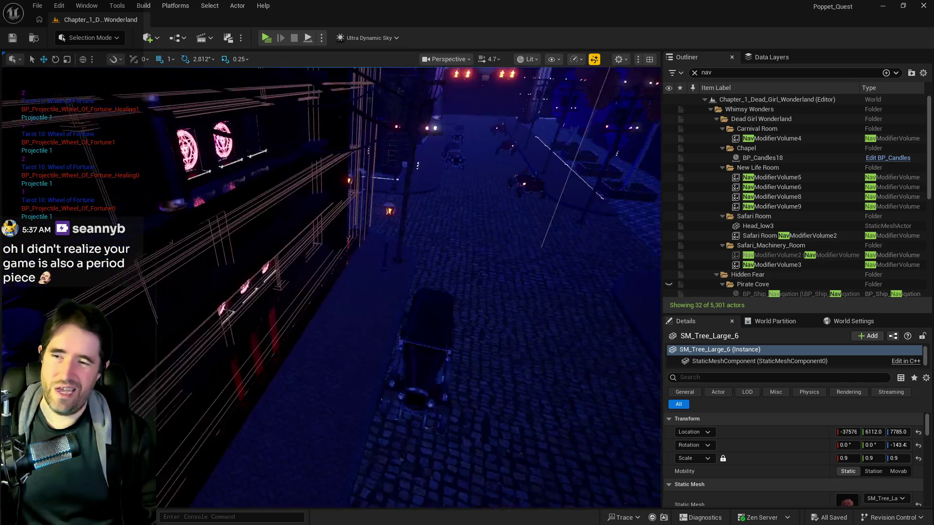
key("w")
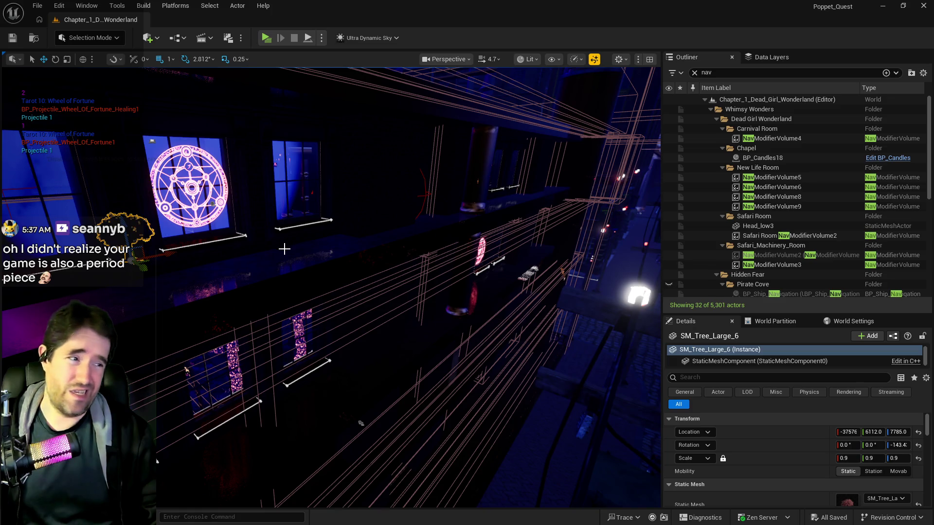
key("w")
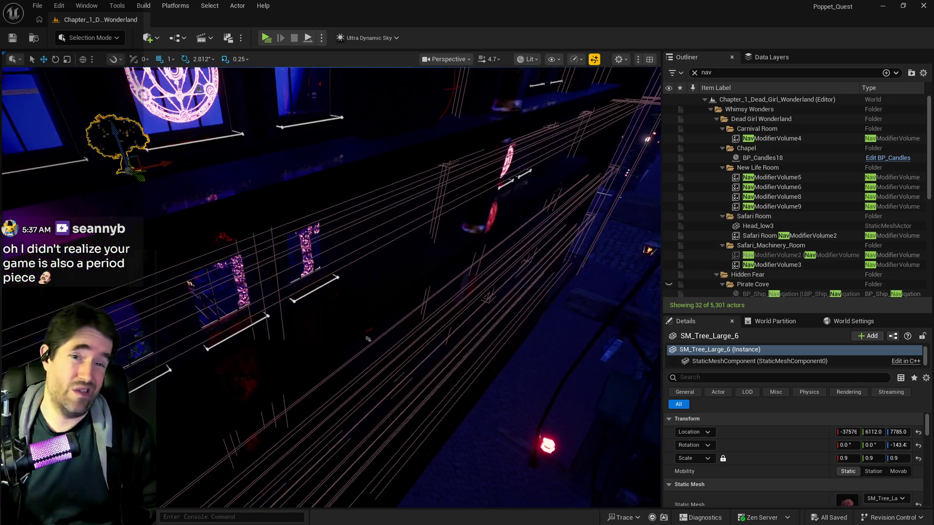
key("w")
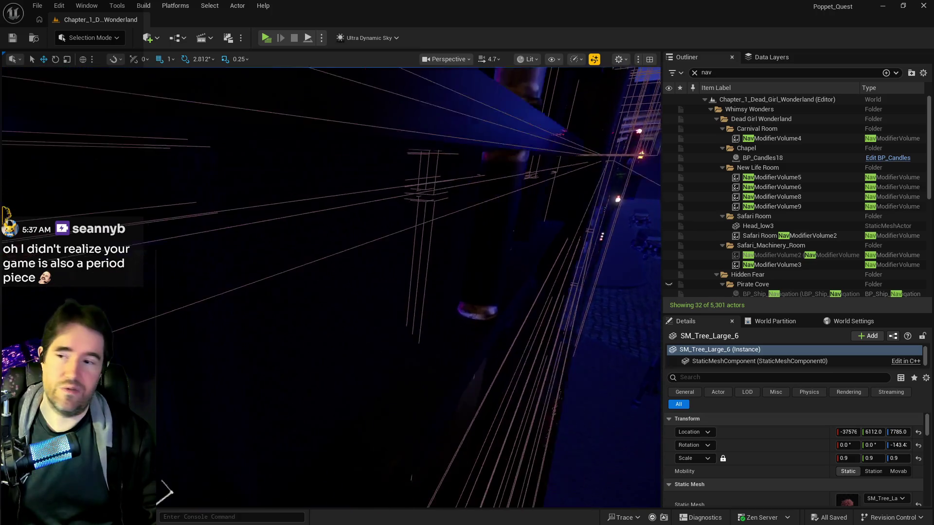
key("w")
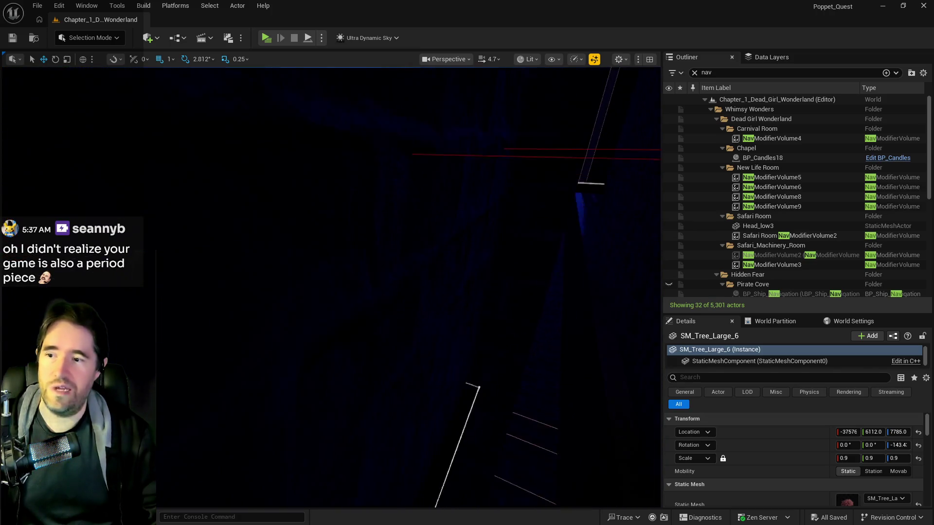
key("w")
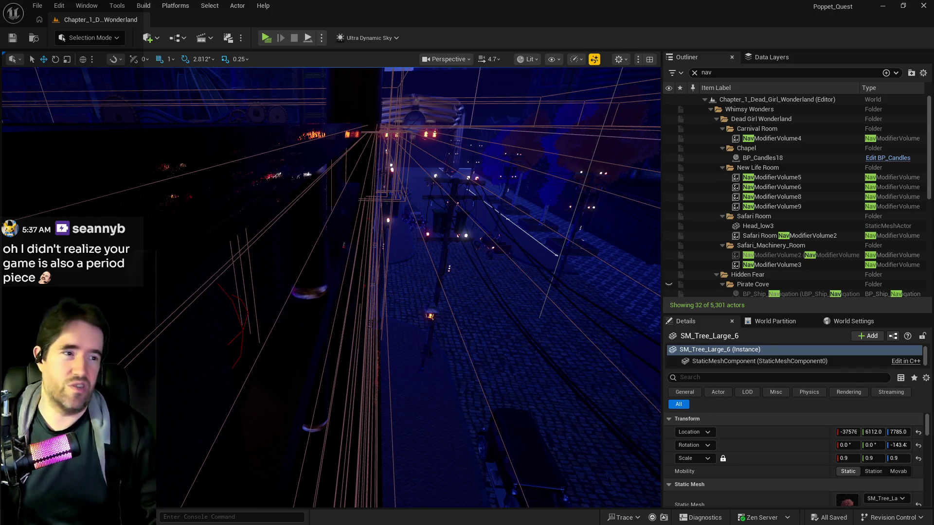
key("w")
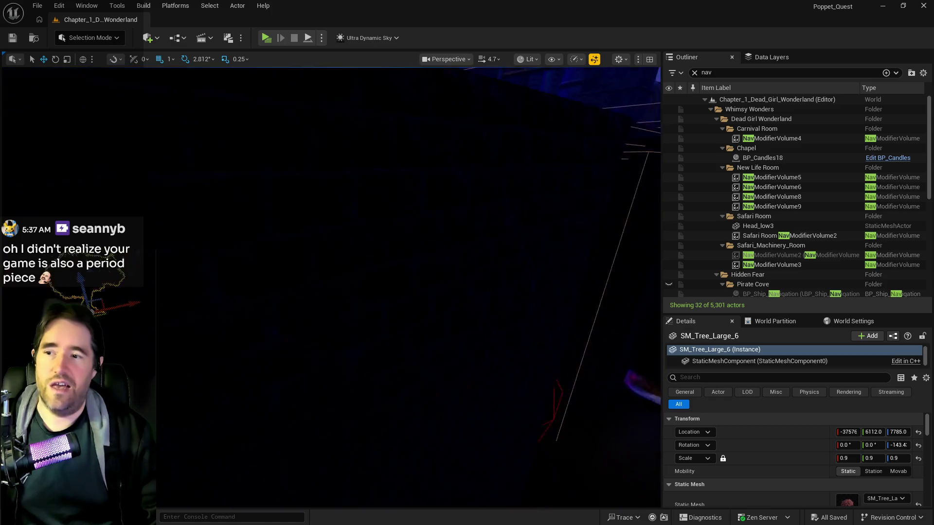
key("w")
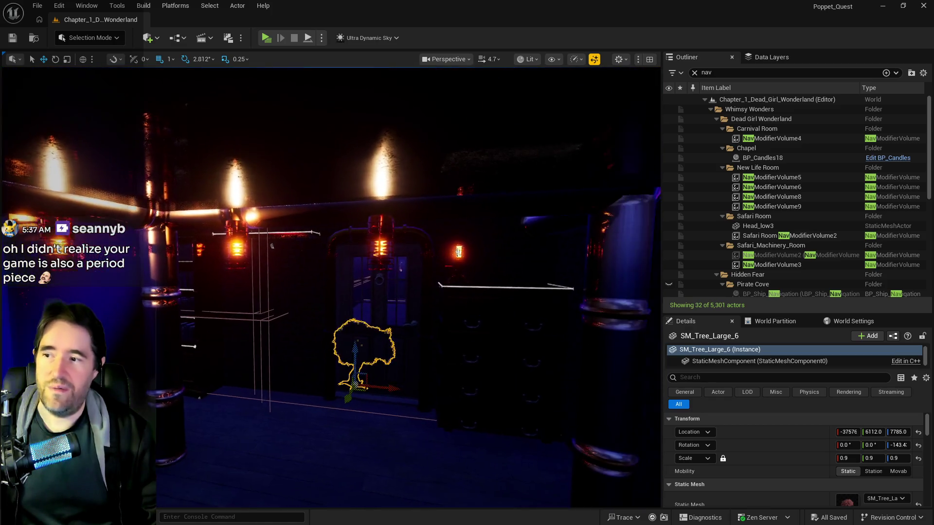
key("w")
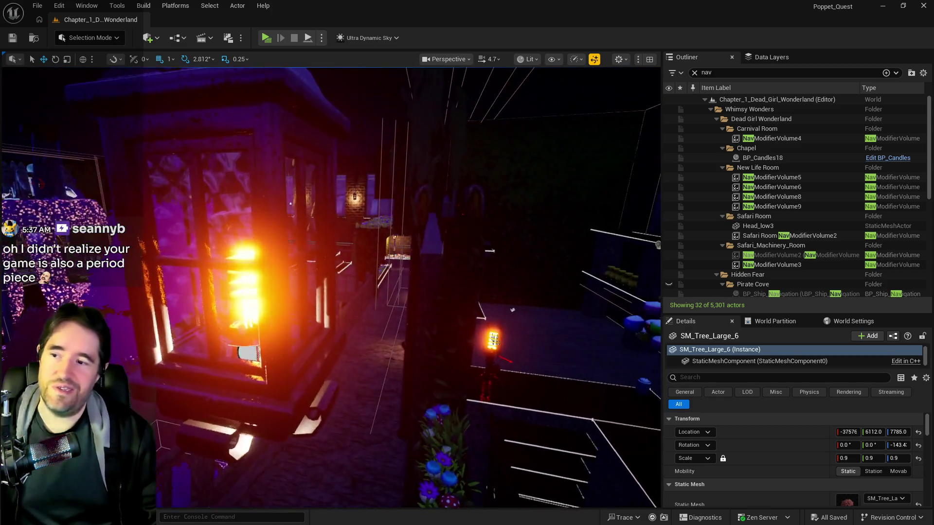
key("w")
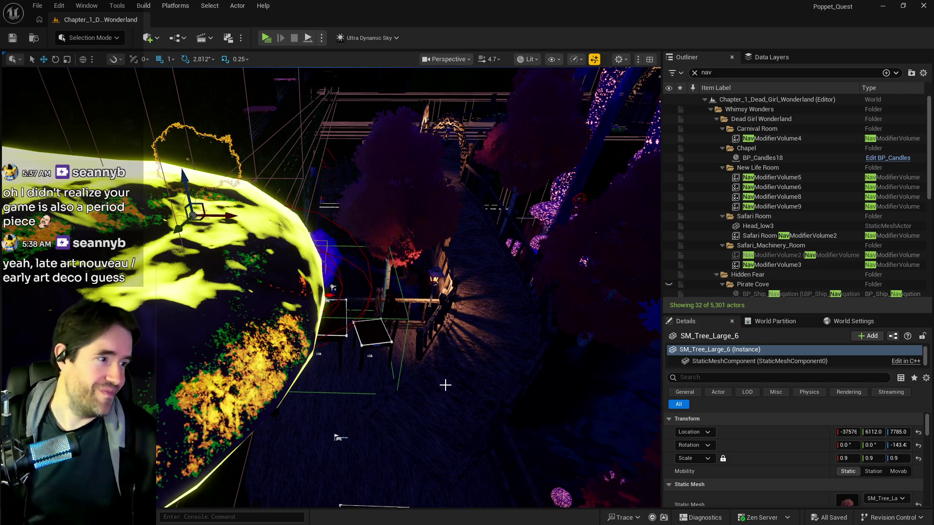
key("w")
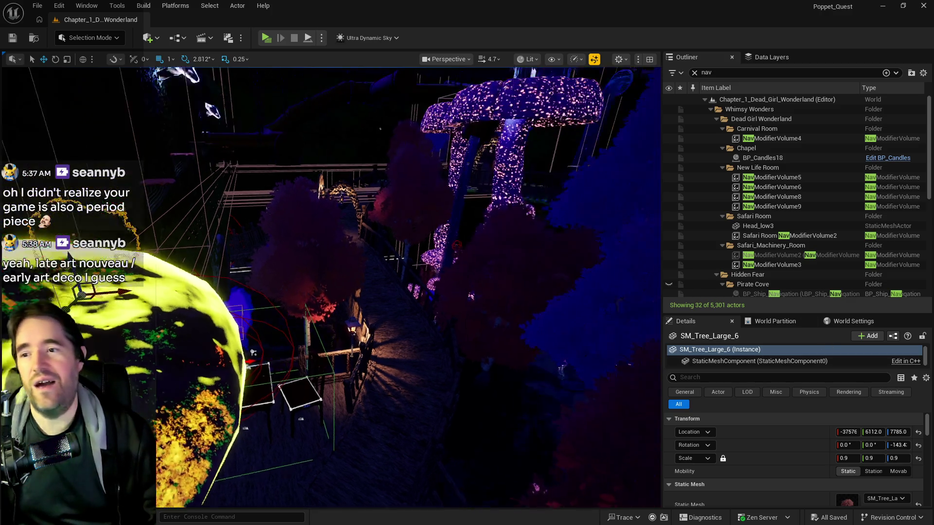
key("s")
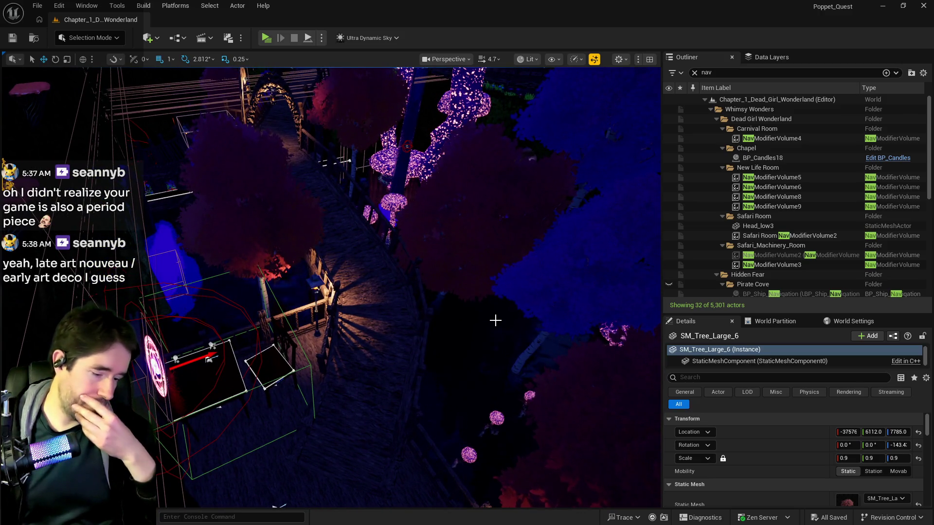
key("w")
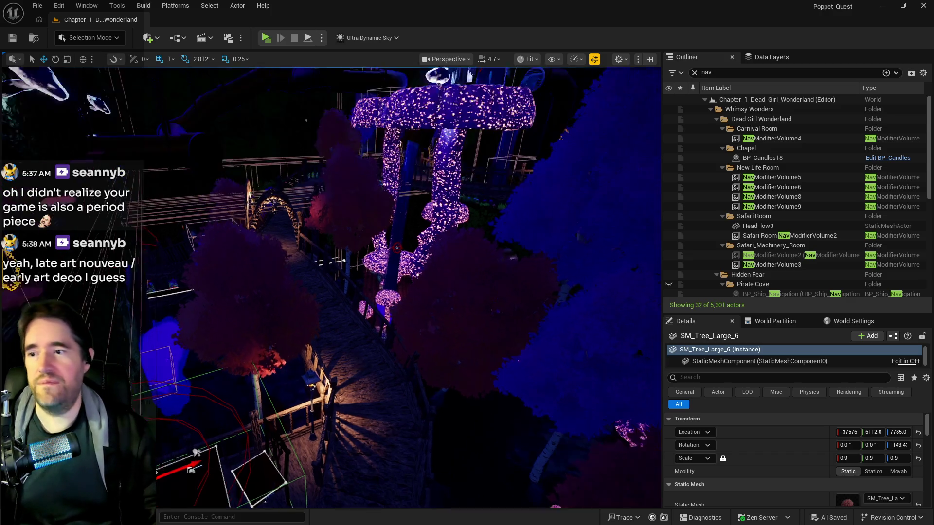
key("w")
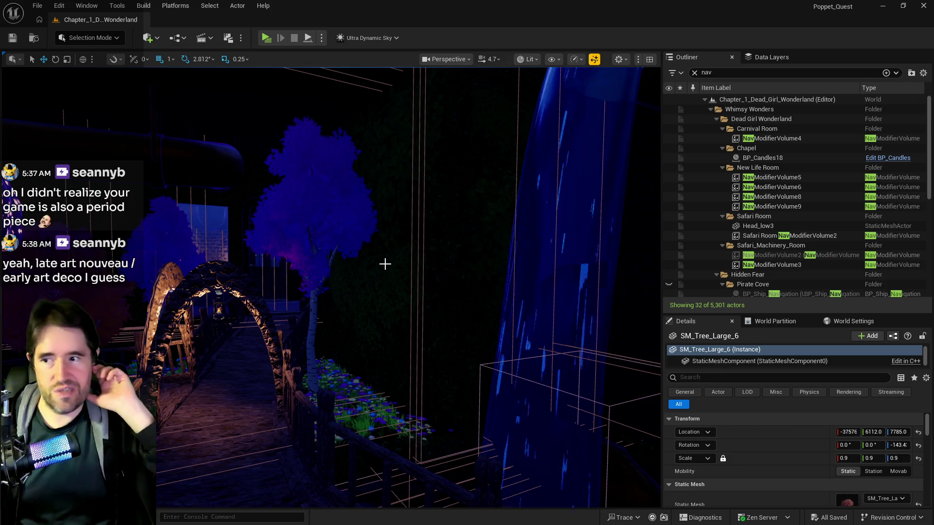
Select the L_Shadowdark_Outskirts level instance and inspect the parked car from above.
mouse_move(367, 284)
left_mouse_down()
mouse_move(462, 287)
mouse_move(433, 306)
mouse_move(334, 284)
left_mouse_up()
left_click(309, 274)
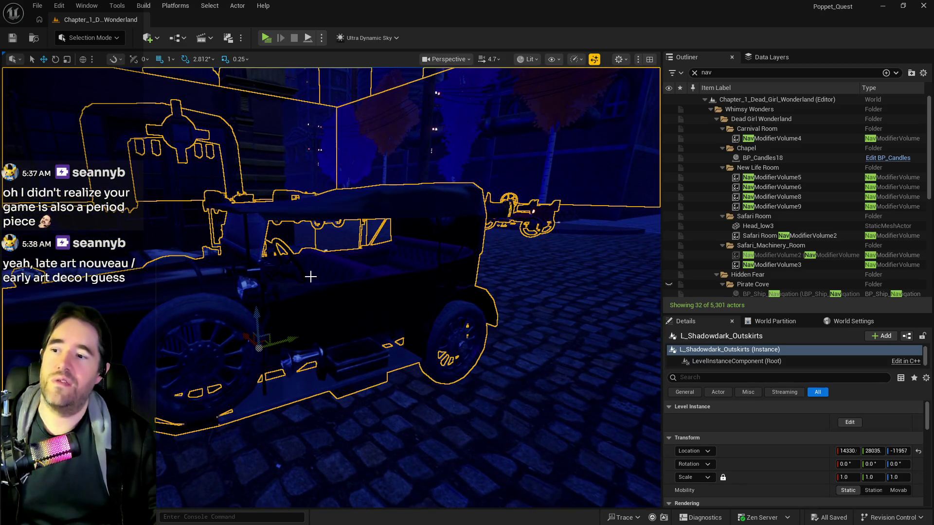
scroll(288, 305, "down", 10)
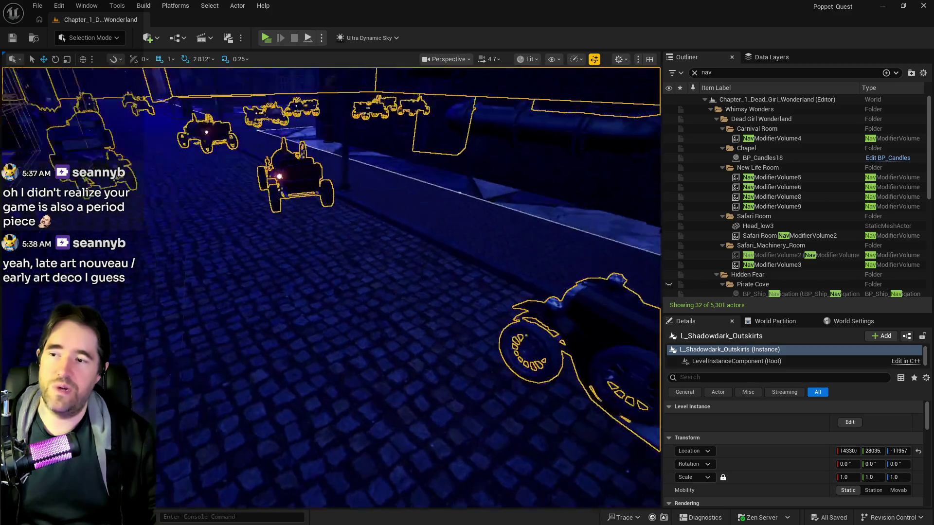
left_click_drag(290, 281, 311, 287)
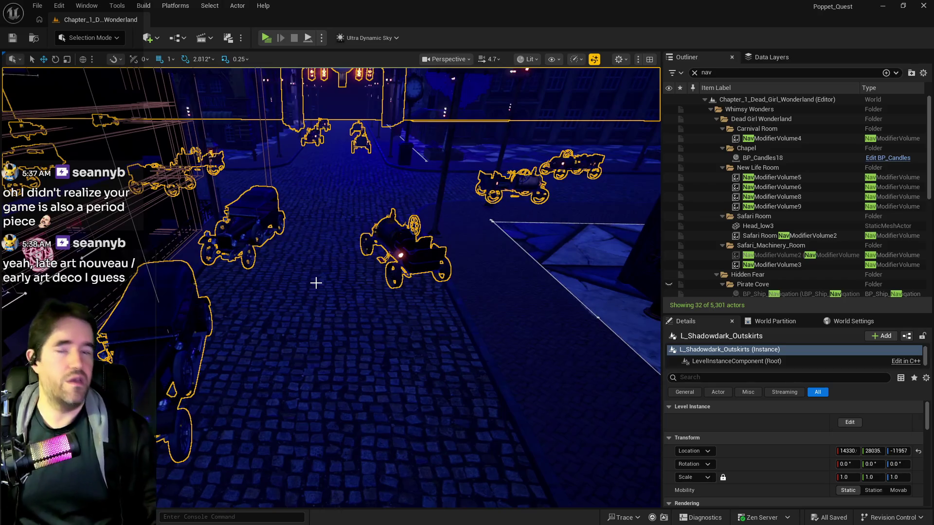
left_click_drag(315, 284, 315, 283)
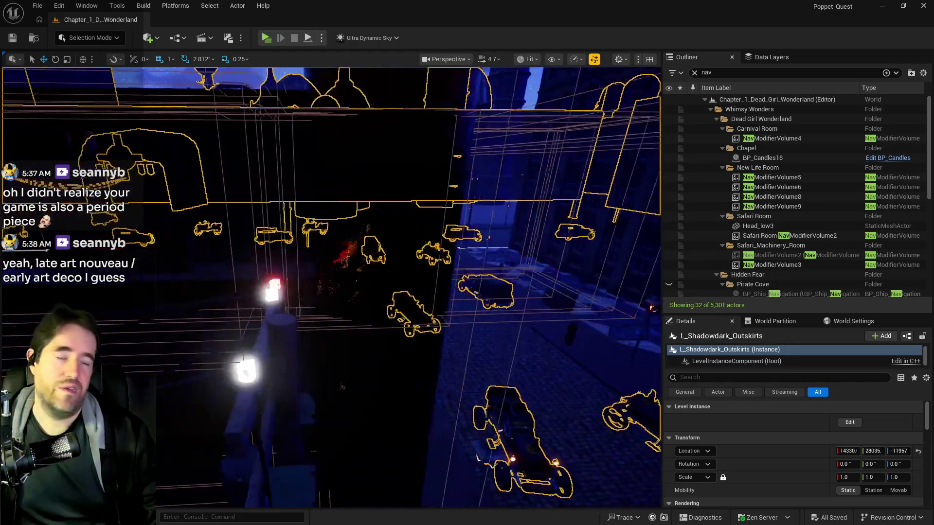
Select and frame Level_Whimsy_Wonders_Building8, then fly inside to face its window wall.
left_click(330, 276)
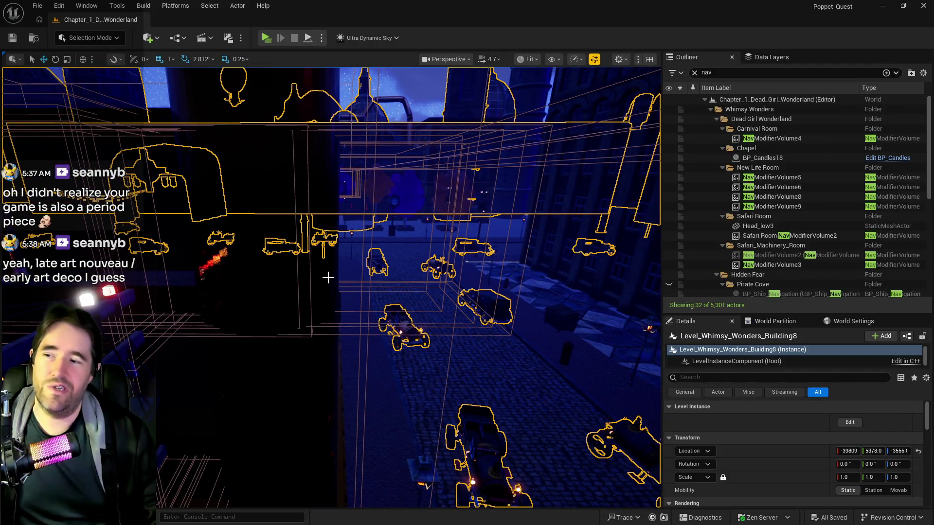
key("f")
key("w")
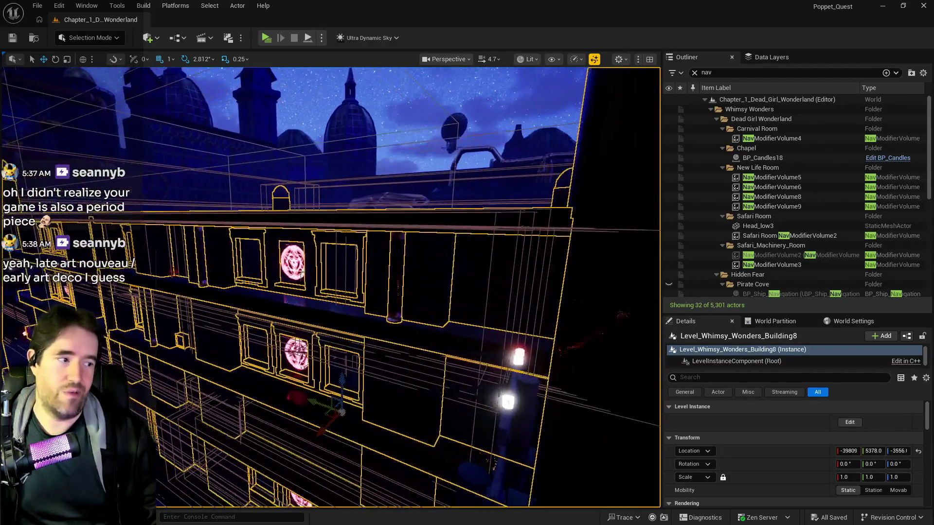
key("w")
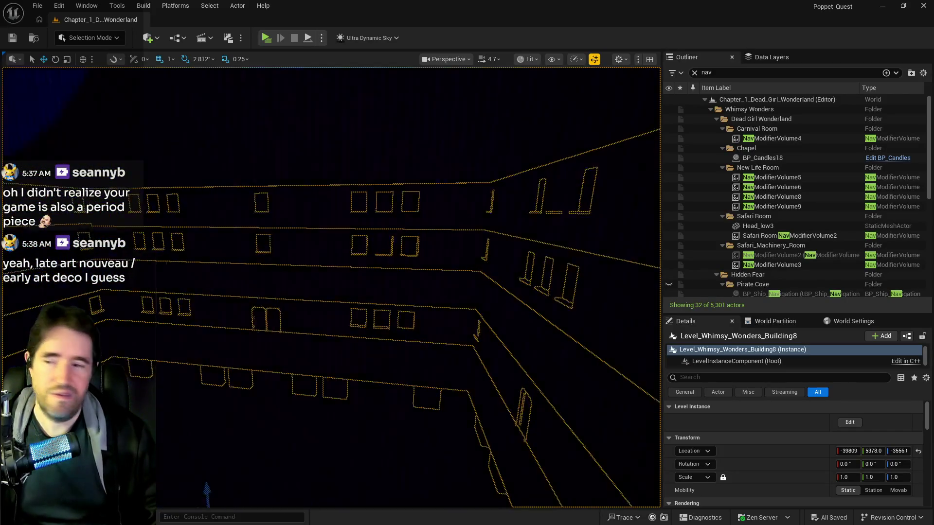
key("w")
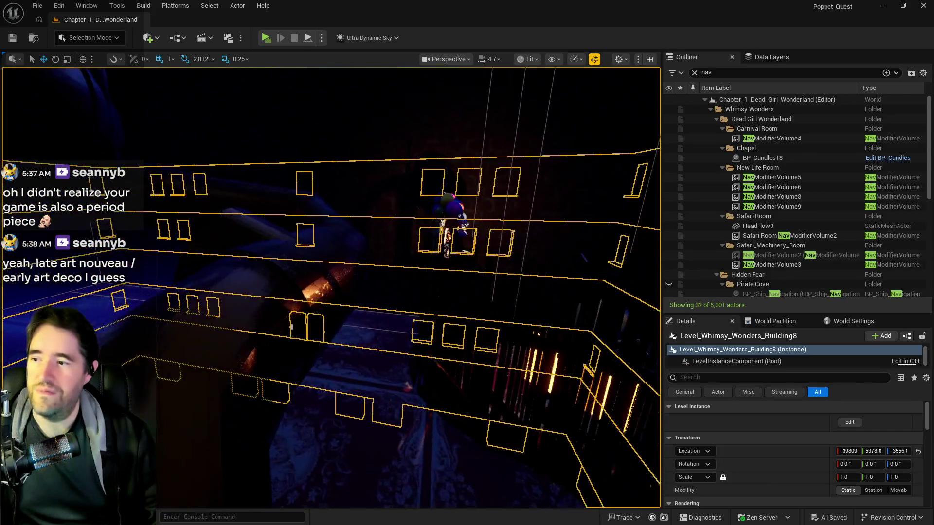
key("w")
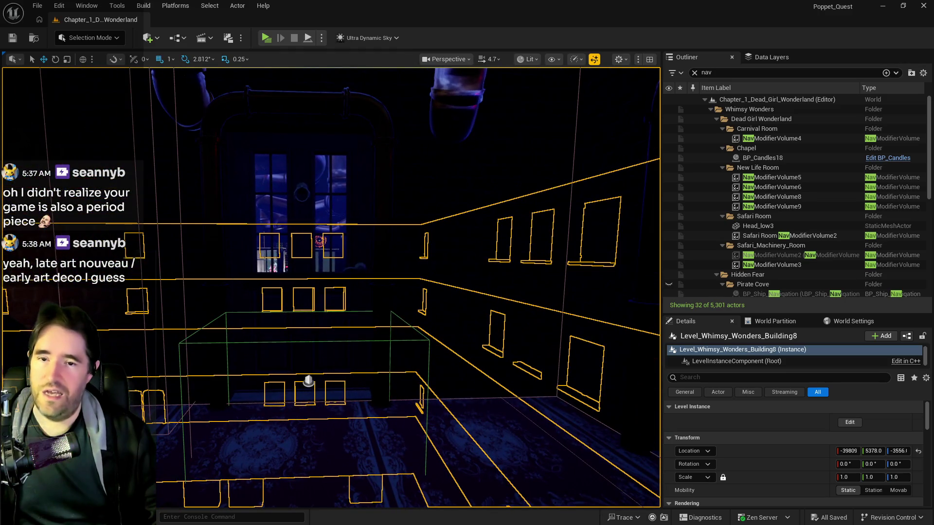
key("w")
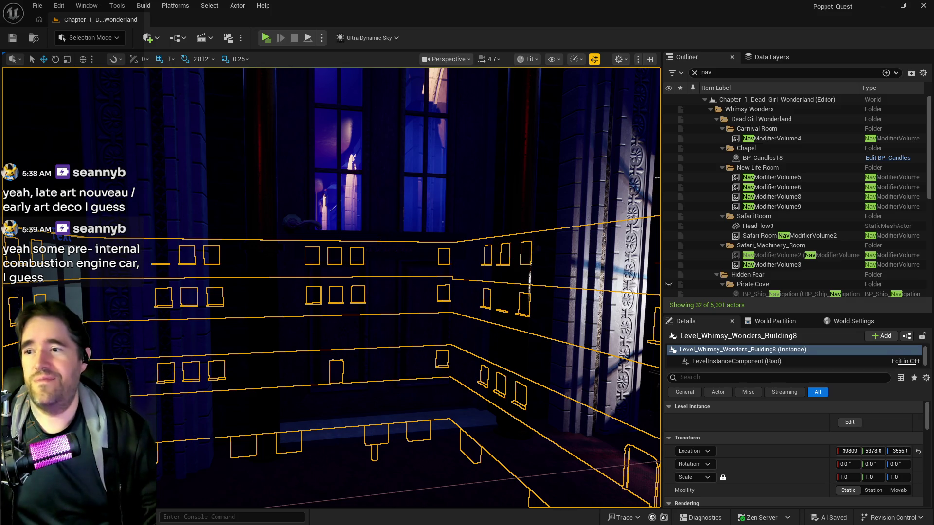
Select and focus BP_Door_32, then bring the Smithsonian early-cars browser window forward.
left_click(388, 234)
key("f")
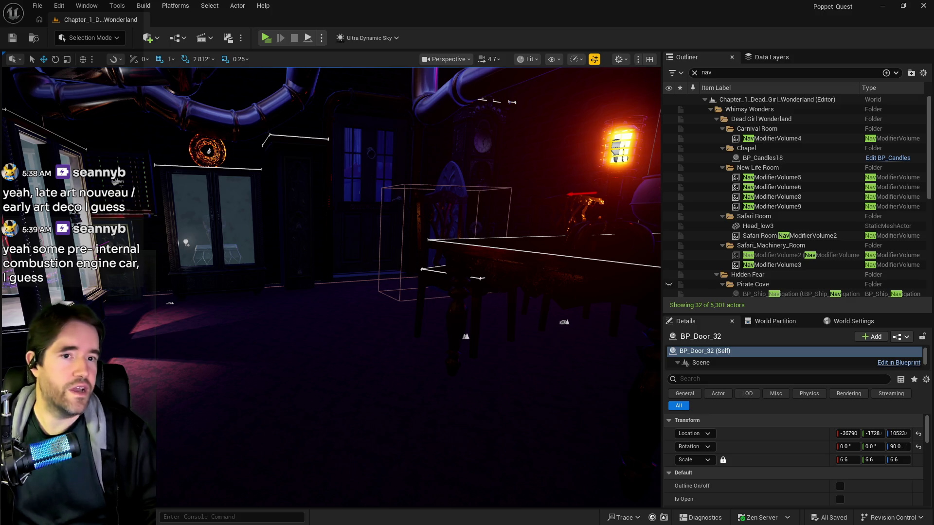
key("alt+Tab")
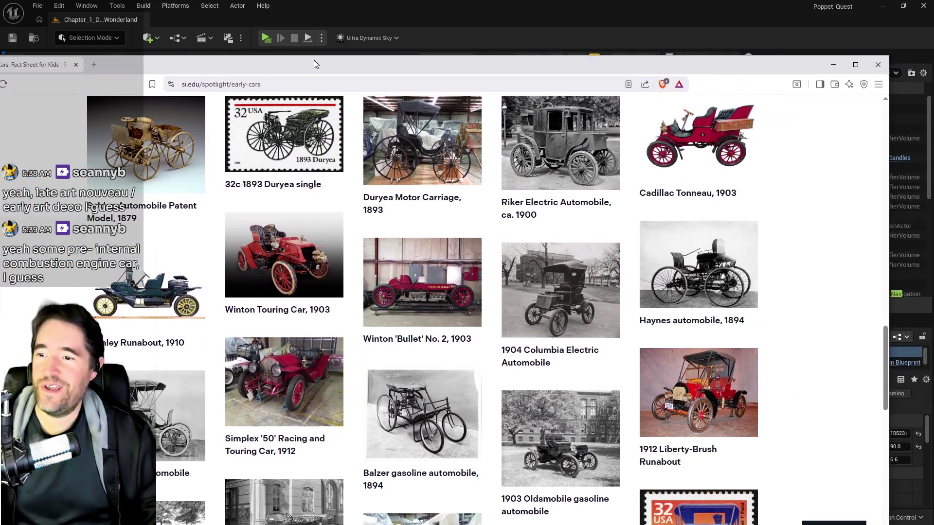
left_click_drag(314, 60, 310, 48)
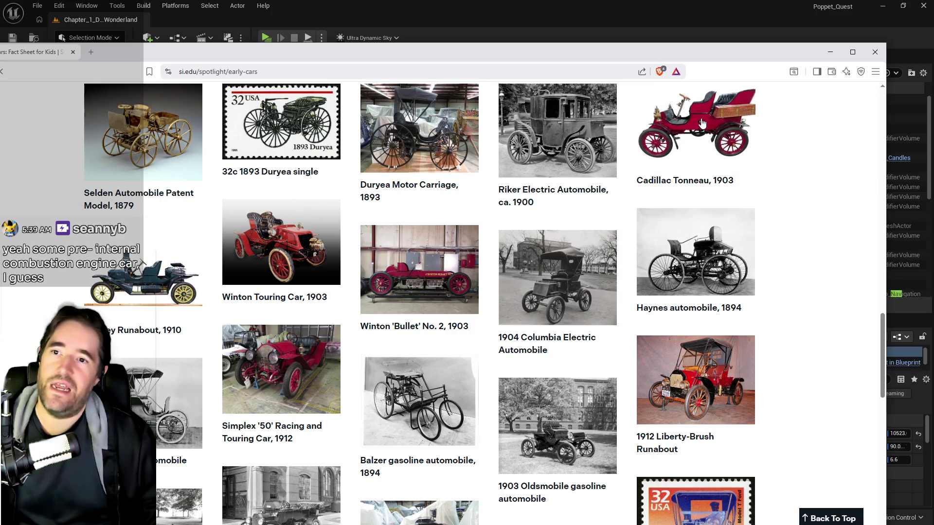
left_click(409, 191)
scroll(336, 290, "down", 4)
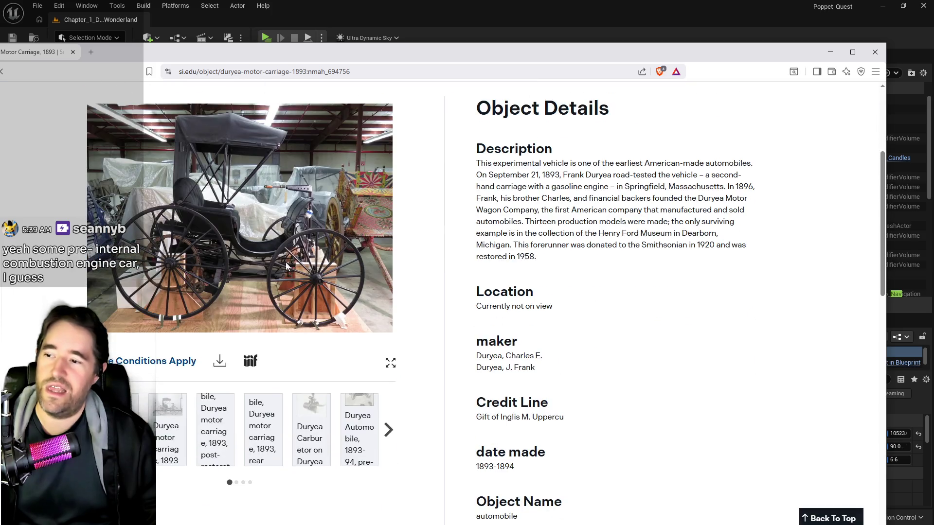
scroll(377, 179, "down", 1)
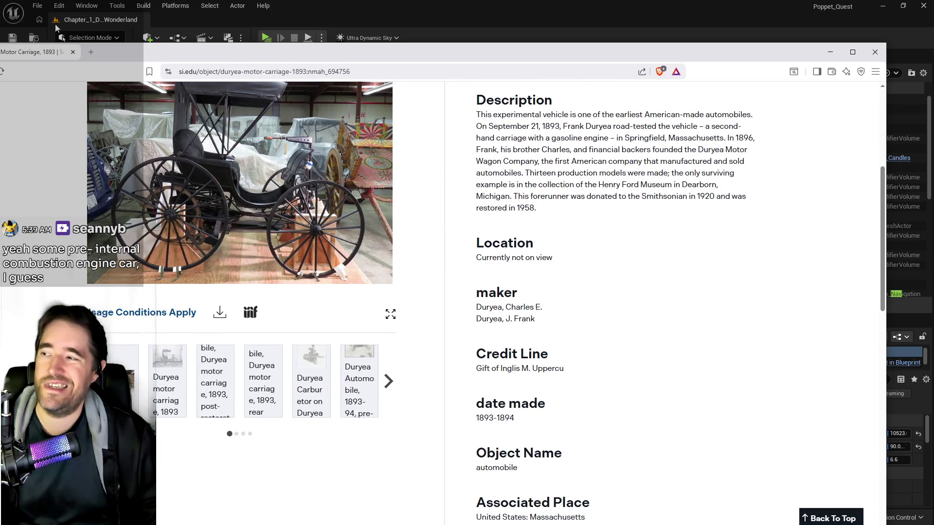
left_click_drag(388, 59, 434, 50)
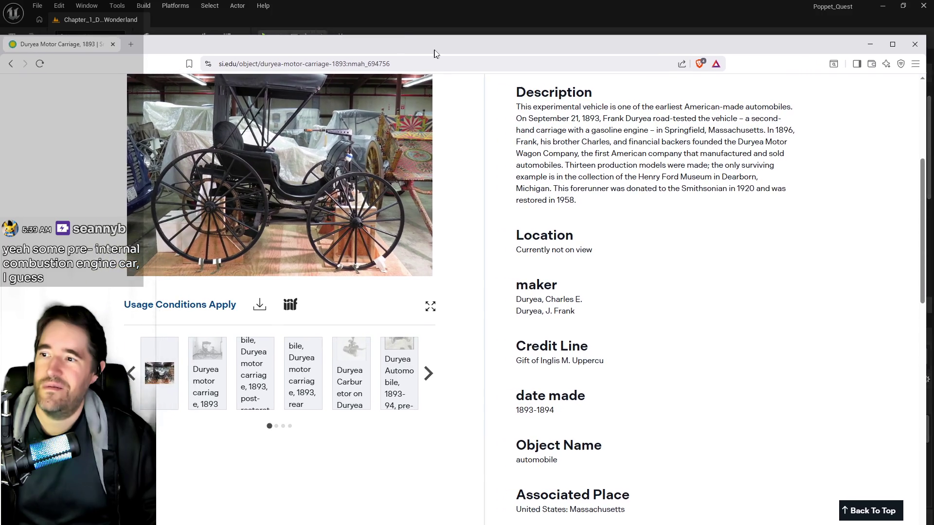
left_click(20, 63)
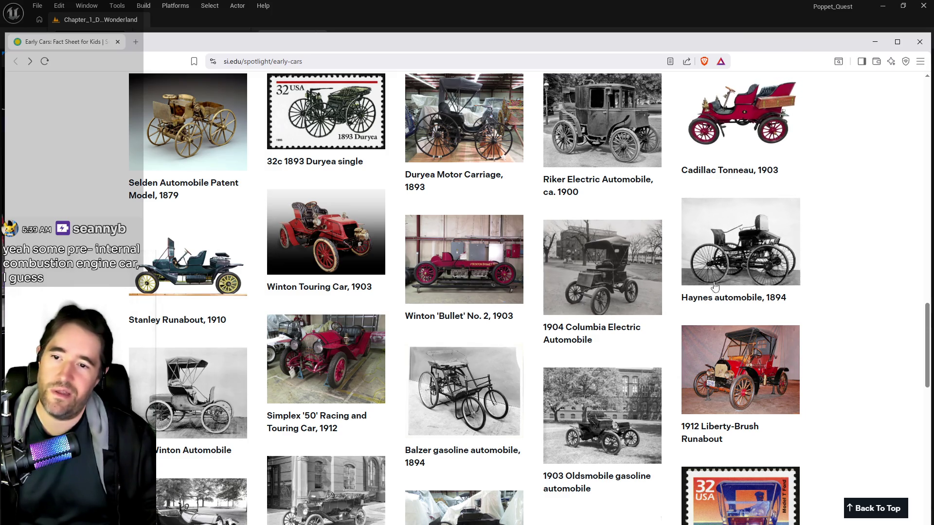
scroll(757, 242, "down", 3)
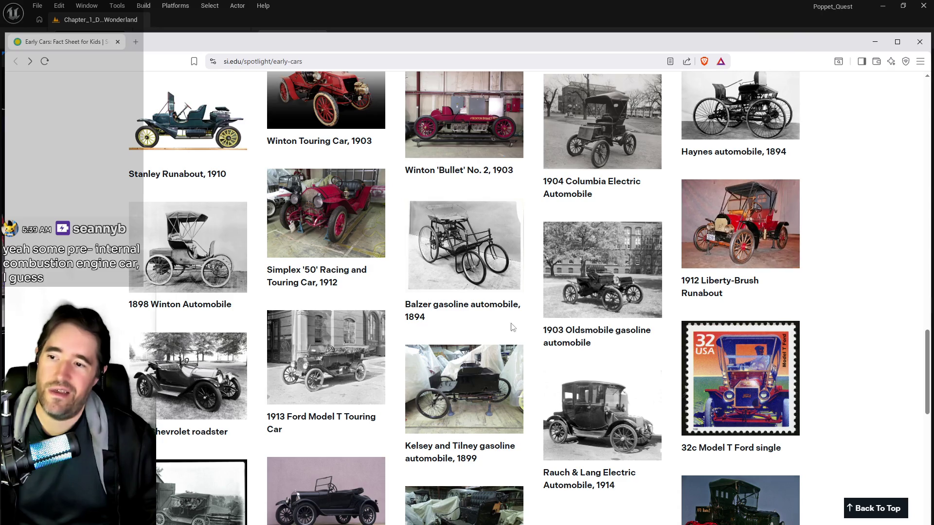
scroll(595, 291, "down", 2)
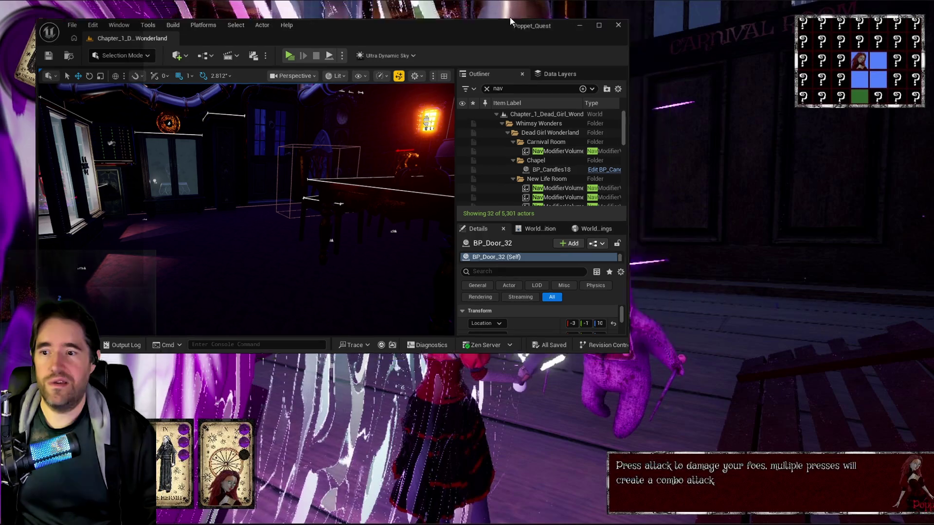
Fly past the green nav volume and filing cabinets, then focus on BP_Door_32.
key("w")
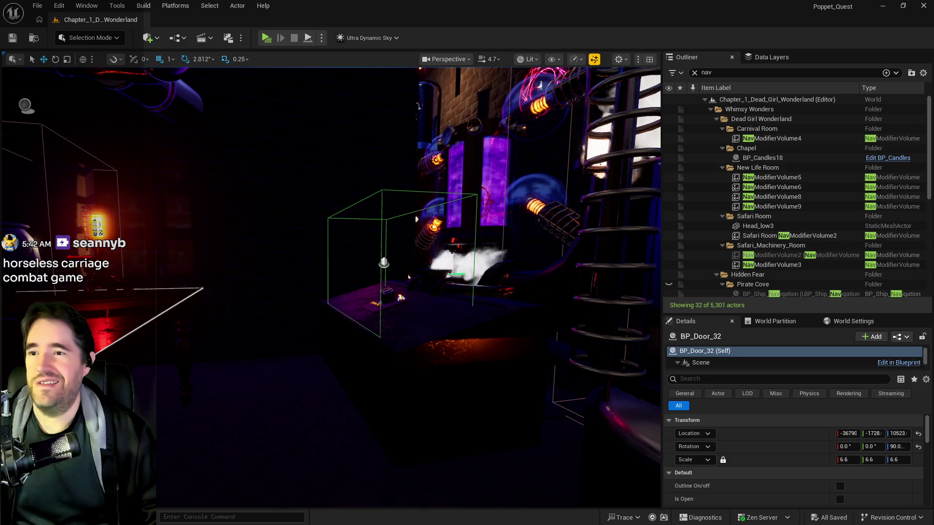
left_click_drag(494, 363, 494, 363)
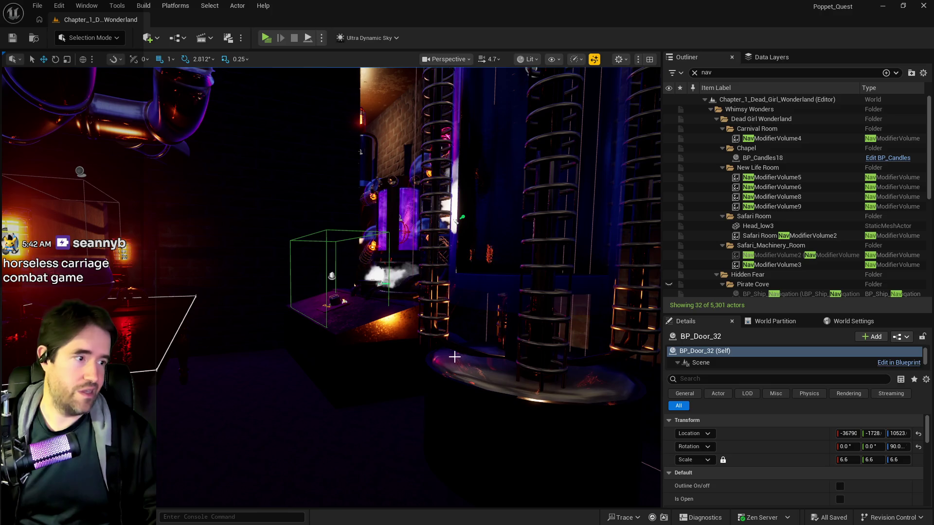
left_click_drag(372, 428, 367, 430)
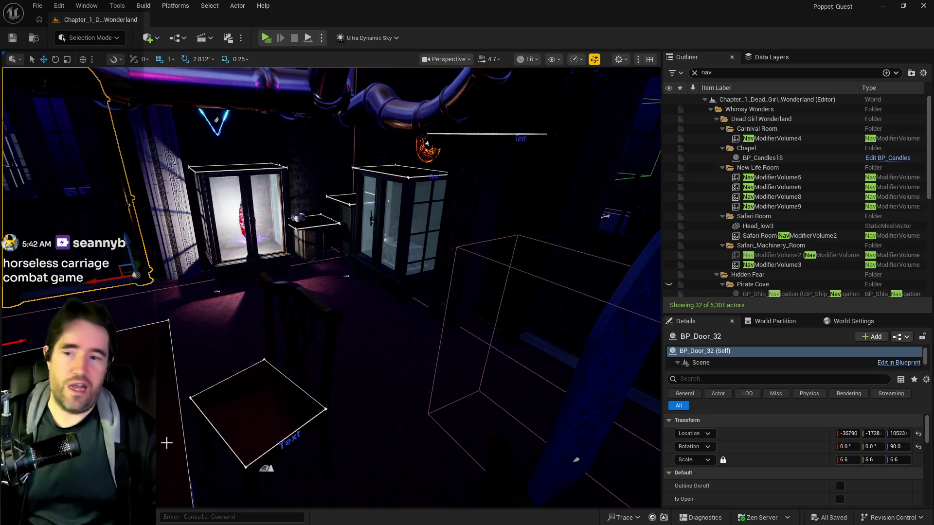
left_click_drag(331, 287, 341, 218)
mouse_move(198, 464)
left_mouse_down()
mouse_move(209, 462)
mouse_move(198, 463)
left_mouse_up()
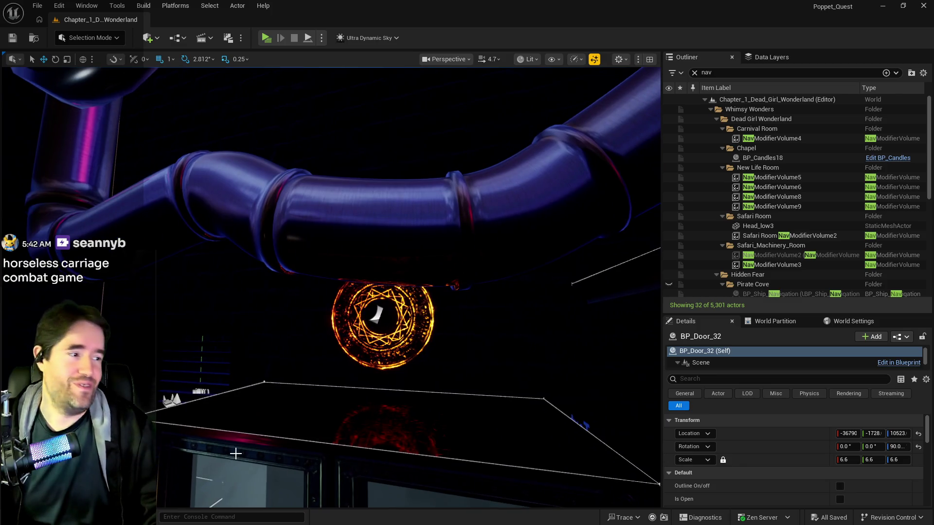
key("f")
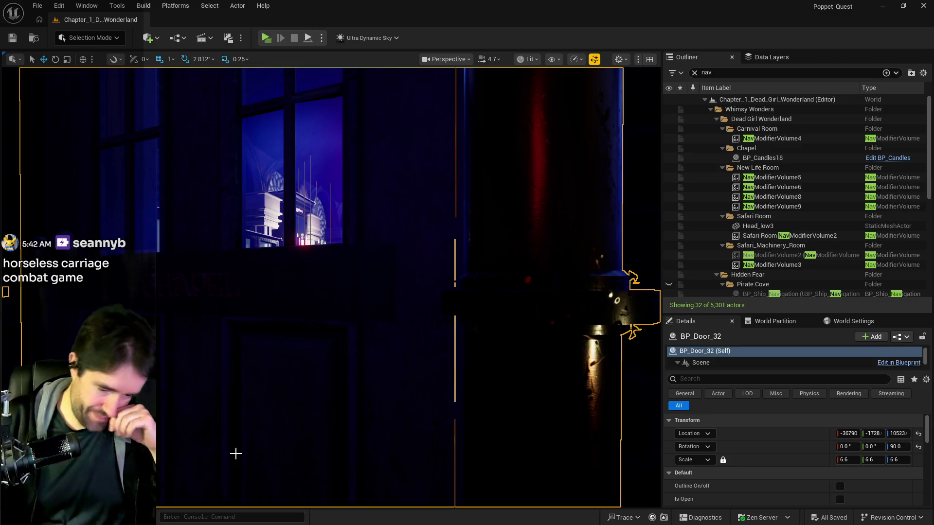
Pull back from BP_Door_32 to the wooden bridge, then bring up the Krita debug screenshot.
mouse_move(302, 442)
left_mouse_down()
mouse_move(302, 472)
mouse_move(277, 481)
mouse_move(319, 445)
left_mouse_up()
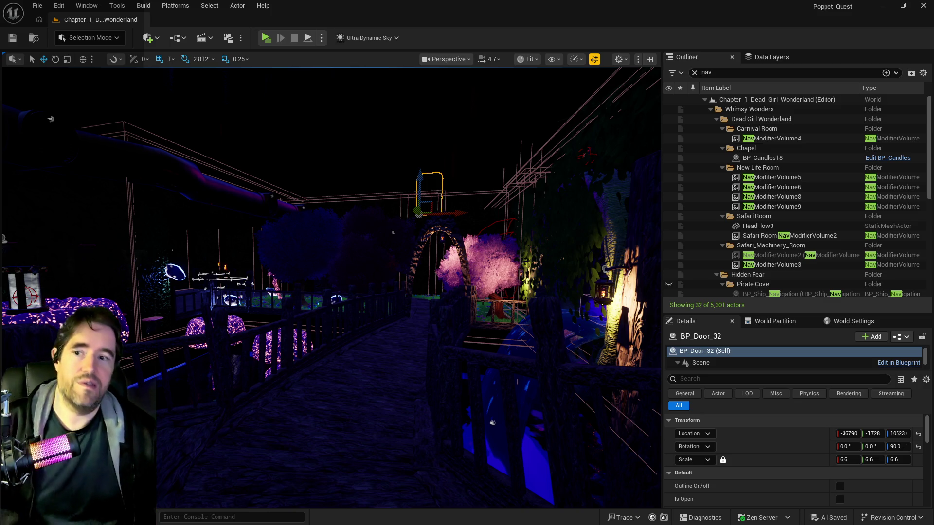
mouse_move(50, 119)
left_mouse_down()
mouse_move(199, 128)
mouse_move(340, 213)
left_mouse_up()
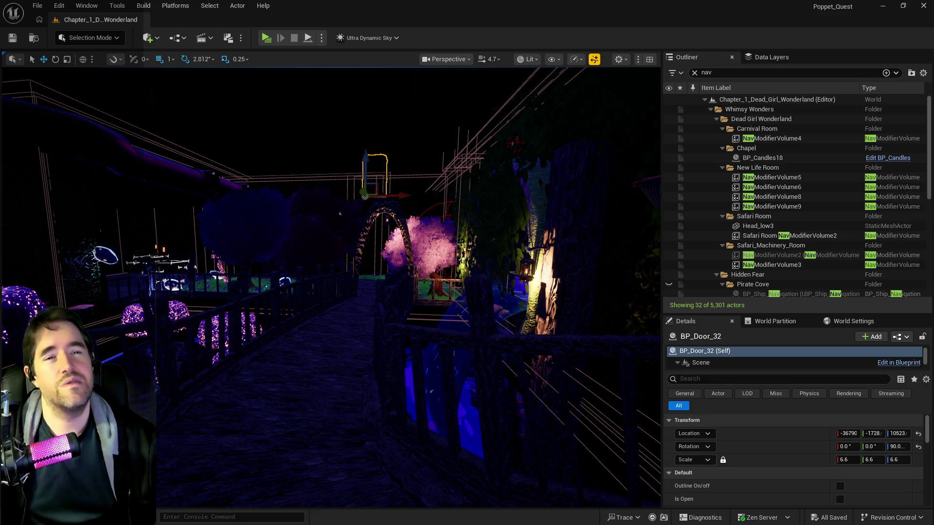
key("alt+Tab")
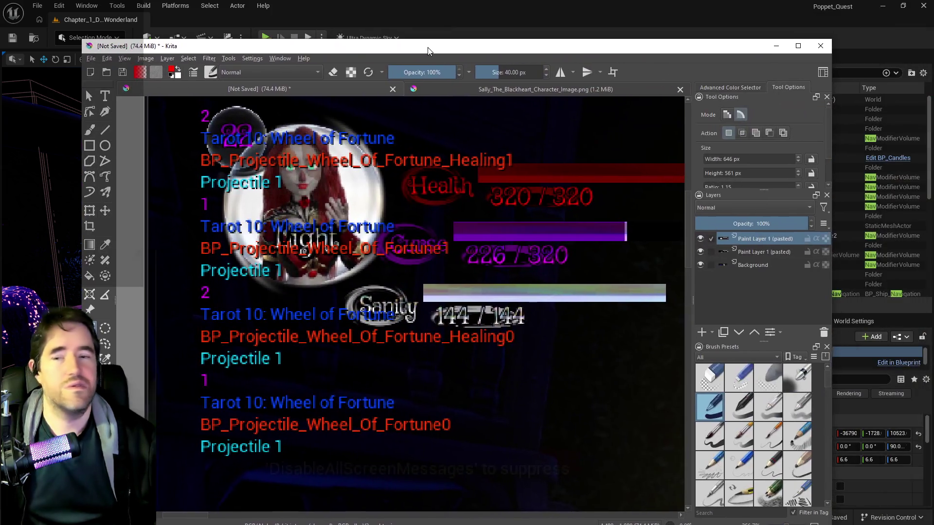
scroll(277, 182, "down", 1)
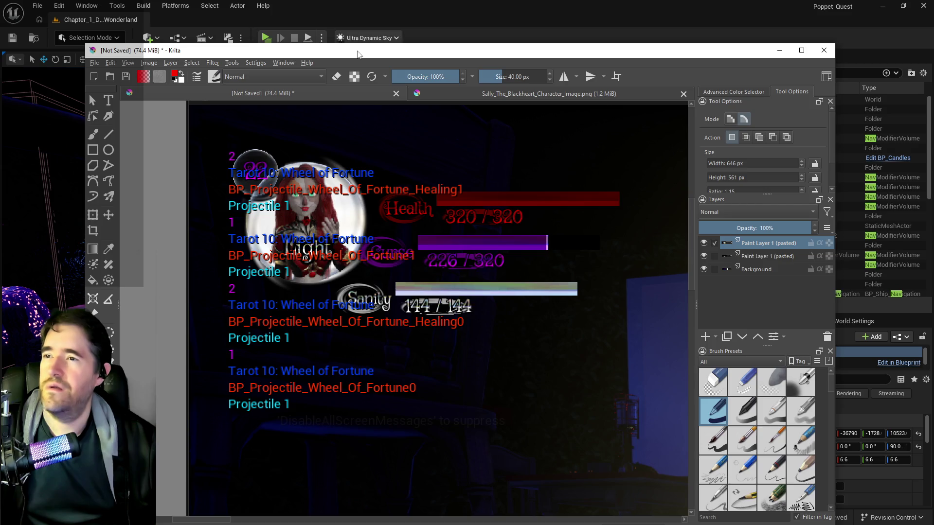
key("alt+Tab")
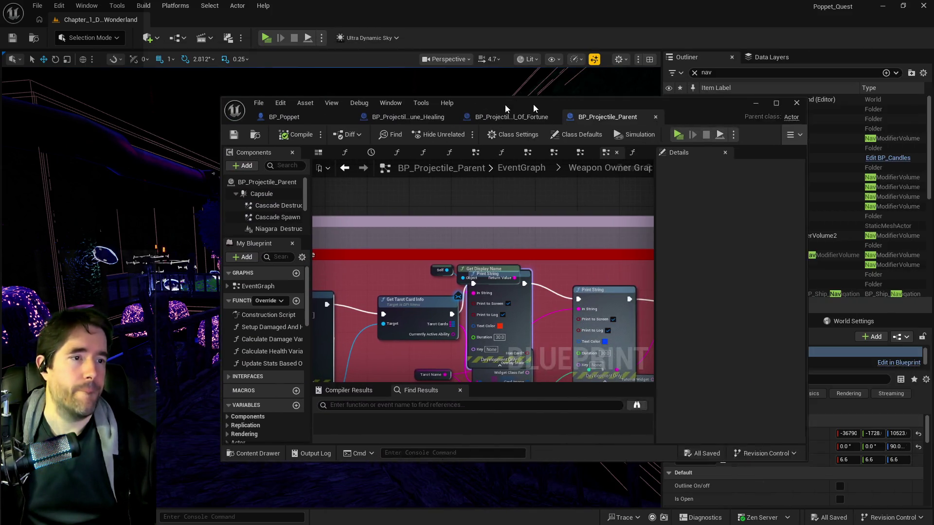
Maximize the BP_Projectile_Parent window and align the Healing Variance SET node with the others.
left_click_drag(533, 104, 497, 106)
double_click(497, 106)
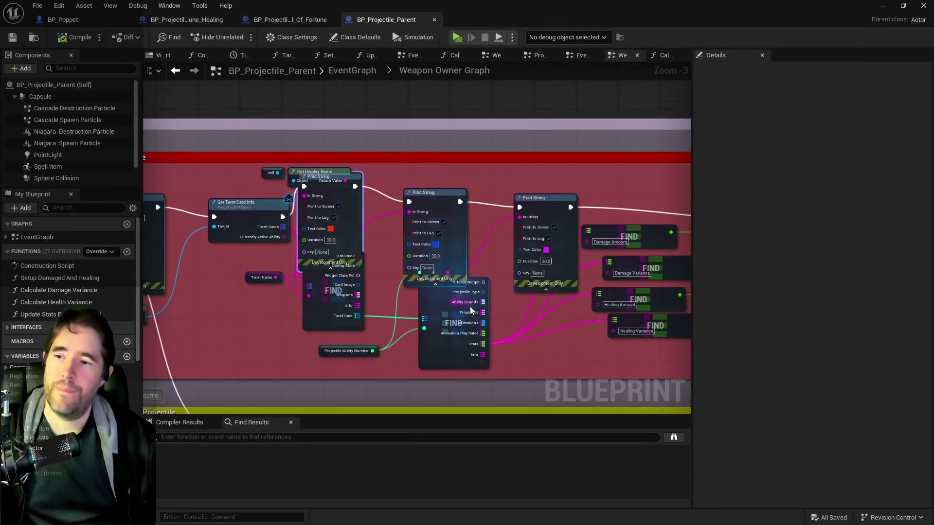
mouse_move(494, 335)
left_mouse_down()
mouse_move(454, 292)
mouse_move(423, 292)
mouse_move(524, 241)
mouse_move(358, 226)
mouse_move(594, 282)
mouse_move(667, 271)
mouse_move(656, 230)
mouse_move(410, 298)
left_mouse_up()
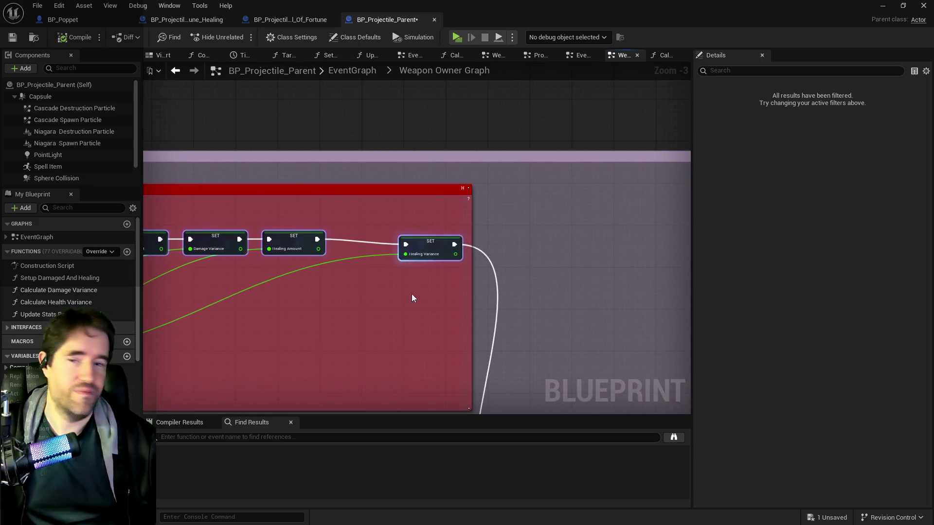
left_click_drag(427, 249, 429, 232)
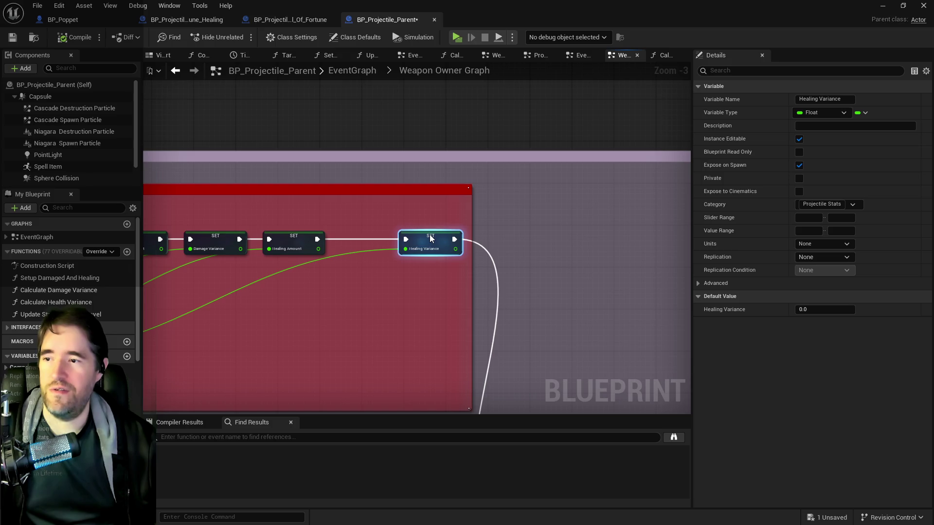
scroll(389, 275, "down", 3)
scroll(469, 308, "up", 1)
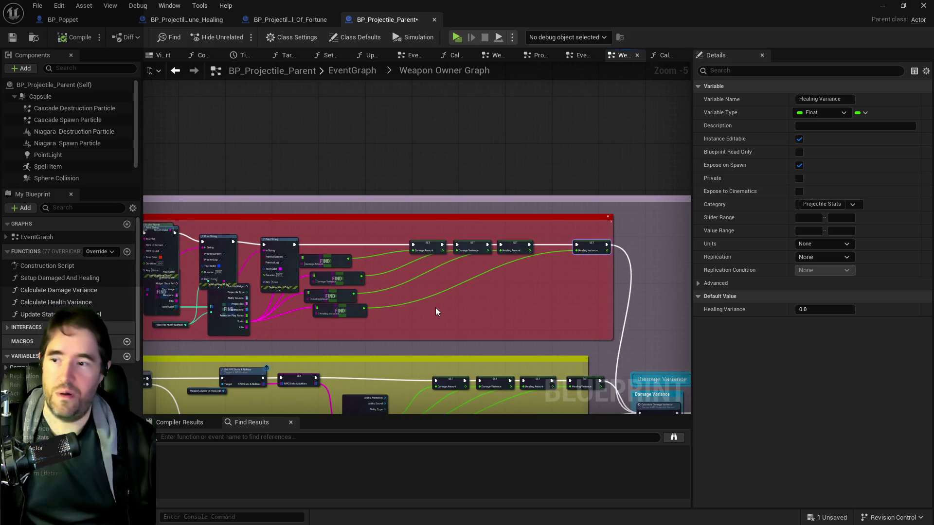
Locate the existing Print String nodes and paste a Print String copy by the SET node row.
mouse_move(436, 304)
left_mouse_down()
mouse_move(456, 287)
mouse_move(439, 287)
left_mouse_up()
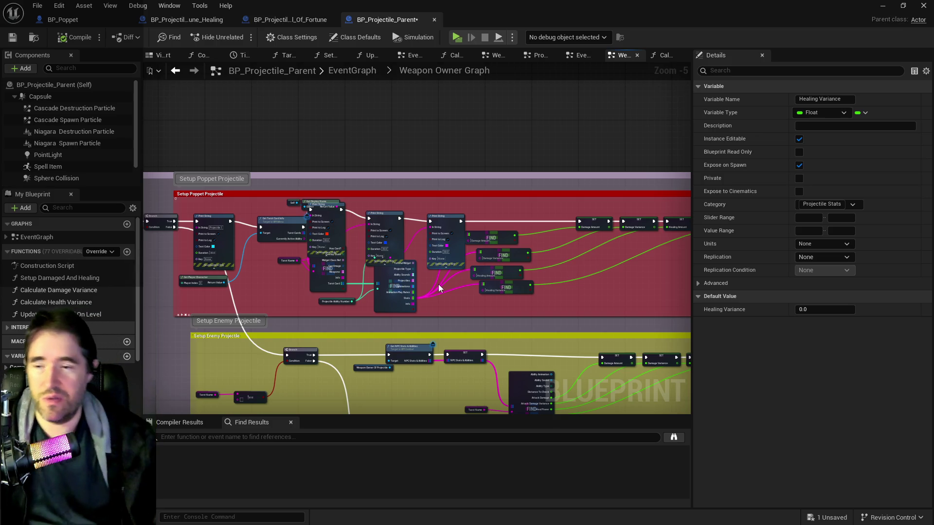
scroll(491, 287, "up", 2)
scroll(492, 287, "up", 1)
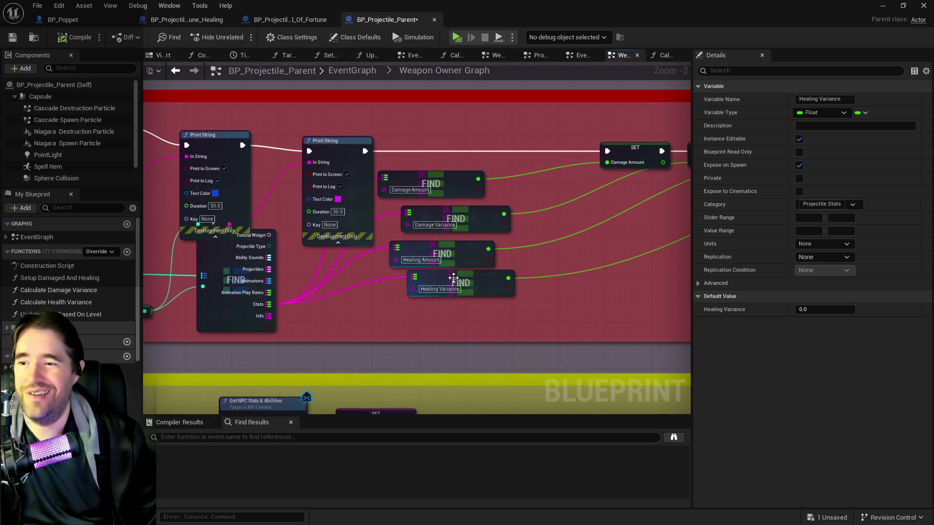
left_click_drag(463, 268, 716, 283)
left_click_drag(652, 285, 593, 306)
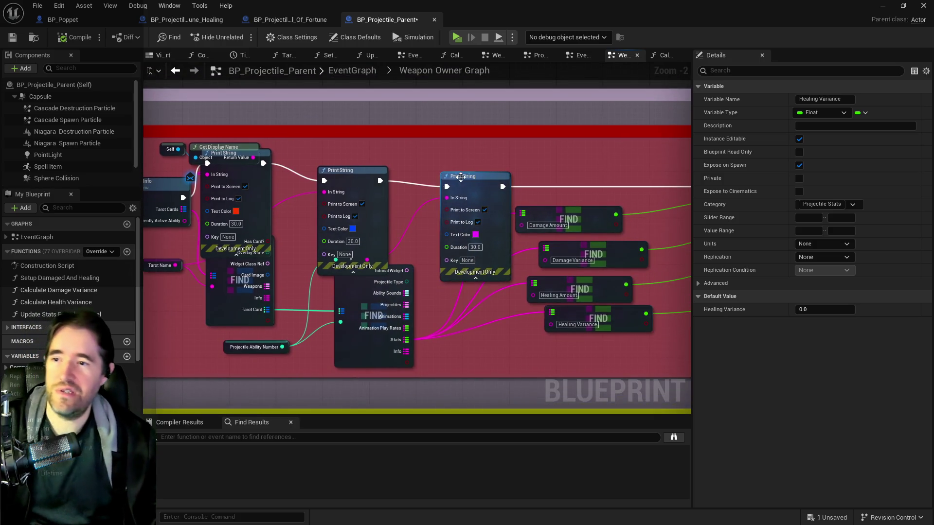
left_click(463, 177)
mouse_move(512, 364)
left_mouse_down()
mouse_move(475, 365)
mouse_move(501, 298)
mouse_move(535, 278)
left_mouse_up()
mouse_move(615, 282)
left_mouse_down()
mouse_move(465, 284)
mouse_move(345, 256)
mouse_move(295, 258)
left_mouse_up()
key("ctrl+v")
Place the pasted Print String between Healing Amount and Healing Variance with white text color.
mouse_move(478, 240)
left_mouse_down()
mouse_move(491, 211)
mouse_move(485, 189)
mouse_move(432, 198)
left_mouse_up()
left_click(482, 236)
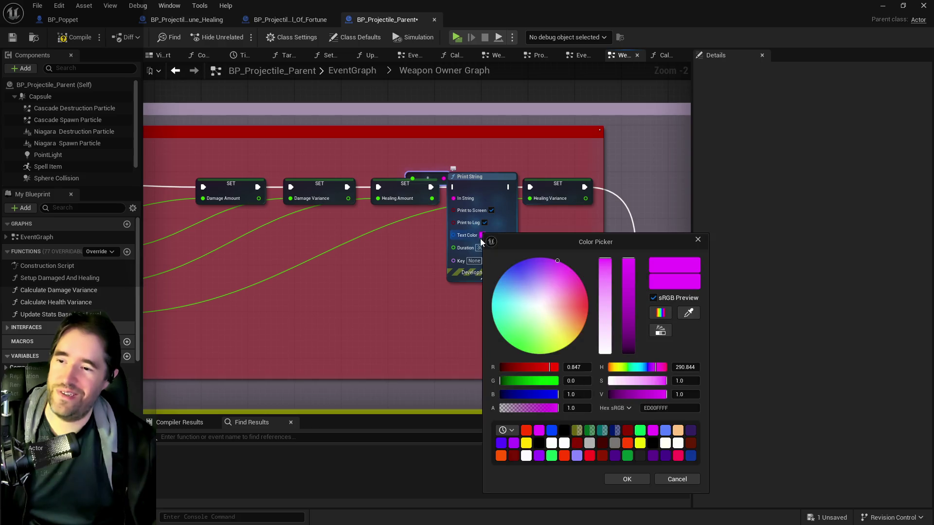
left_click(537, 308)
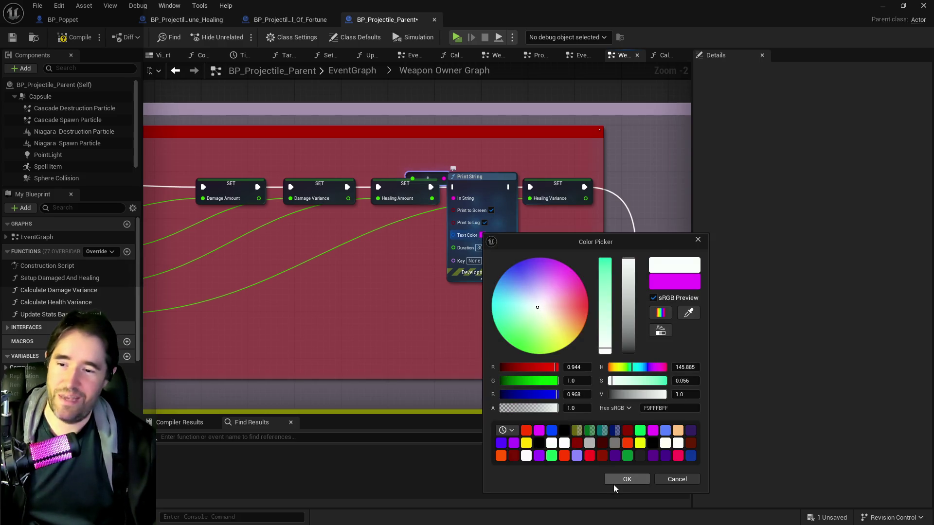
left_click(615, 481)
left_click_drag(558, 193, 621, 189)
Duplicate that Print String and wire the copy after the Healing Variance SET node.
left_click(471, 176)
key("ctrl+c")
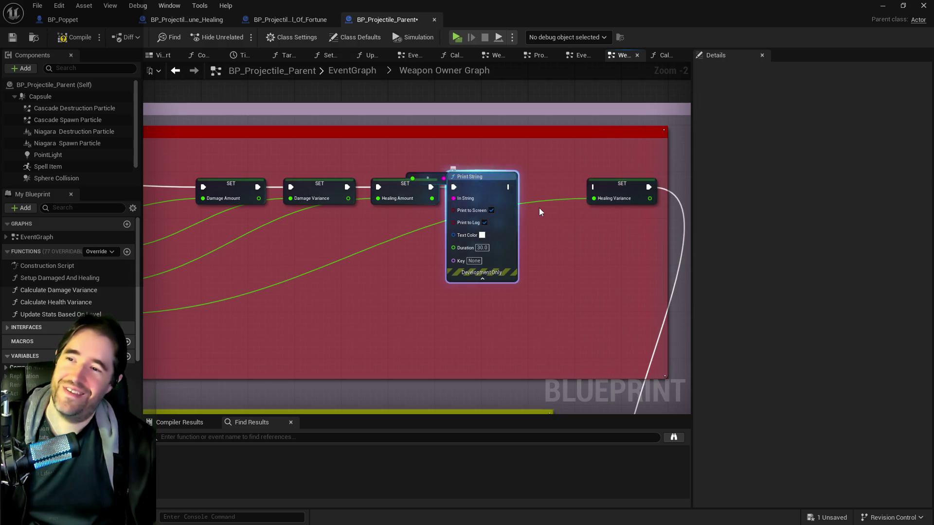
key("ctrl+v")
mouse_move(591, 238)
left_mouse_down()
mouse_move(651, 246)
mouse_move(685, 227)
left_mouse_up()
left_click_drag(635, 186, 595, 187)
mouse_move(650, 201)
left_mouse_down()
mouse_move(650, 183)
mouse_move(620, 201)
mouse_move(632, 203)
left_mouse_up()
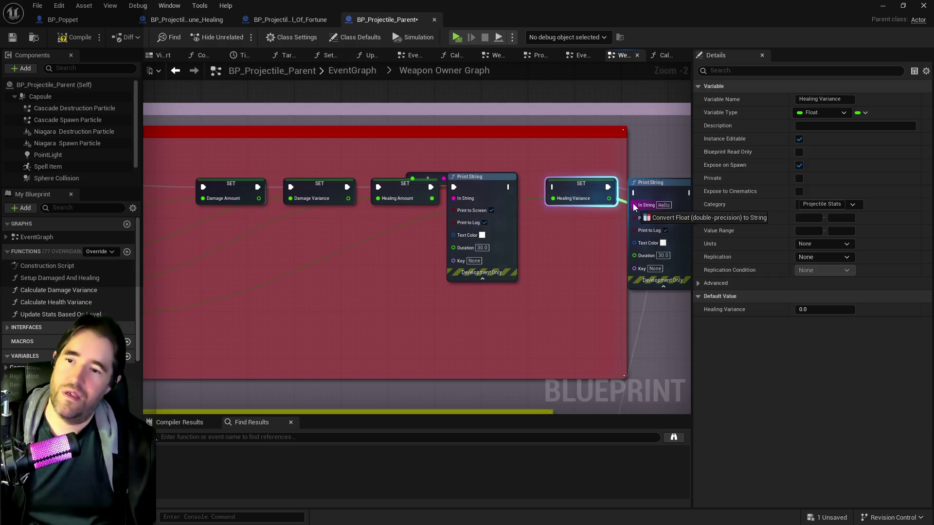
left_click_drag(510, 187, 536, 193)
scroll(453, 226, "down", 5)
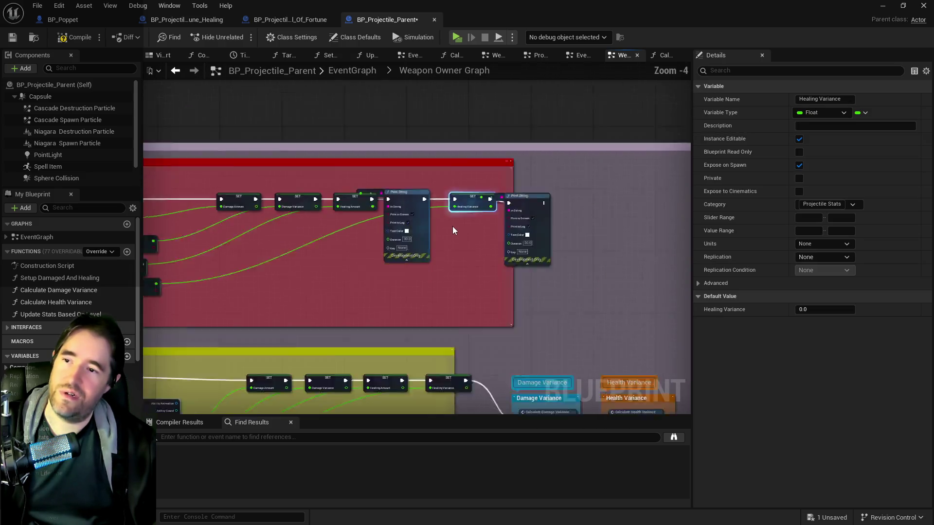
scroll(445, 254, "up", 3)
left_click_drag(446, 253, 423, 239)
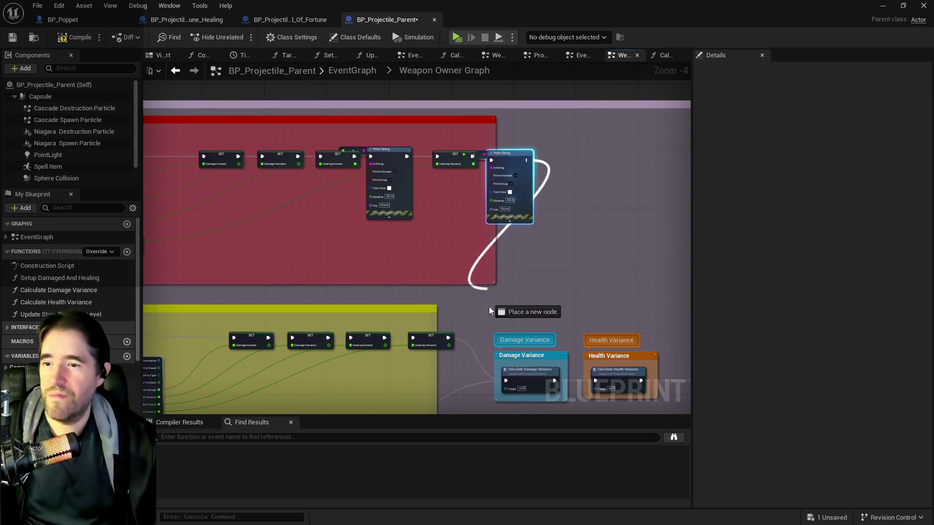